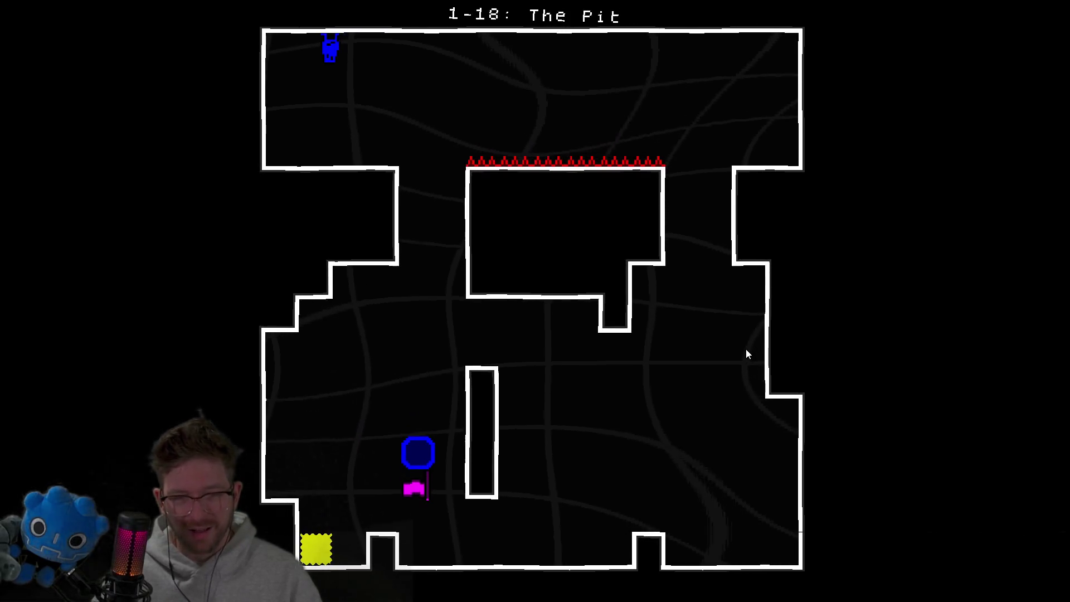
# Clear the previous level, continue to level 1-19, and start moving the cyan and blue characters.
pyautogui.press('Right')
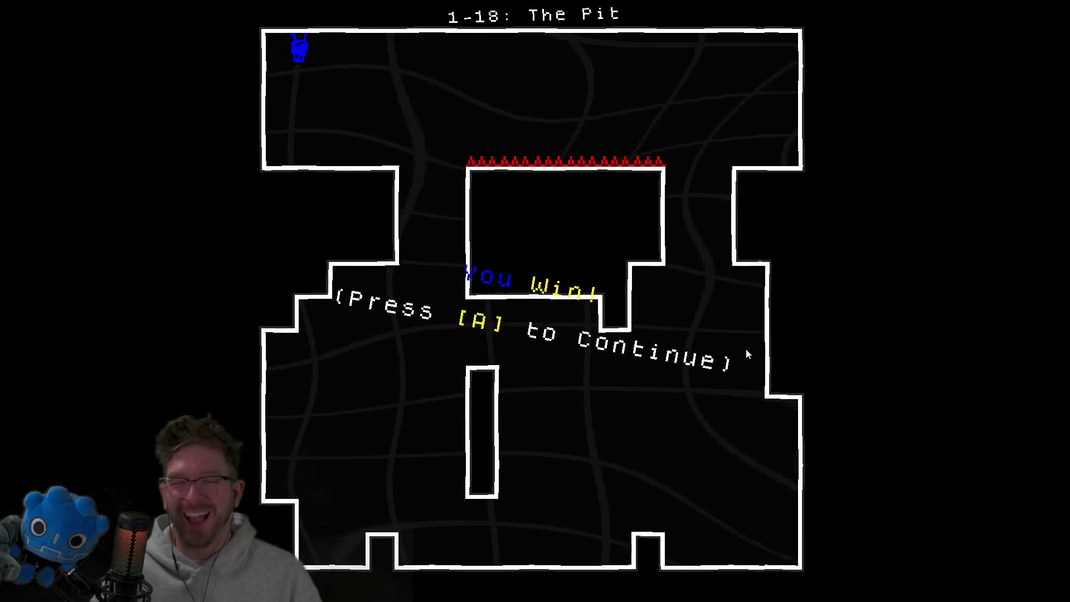
pyautogui.press('a')
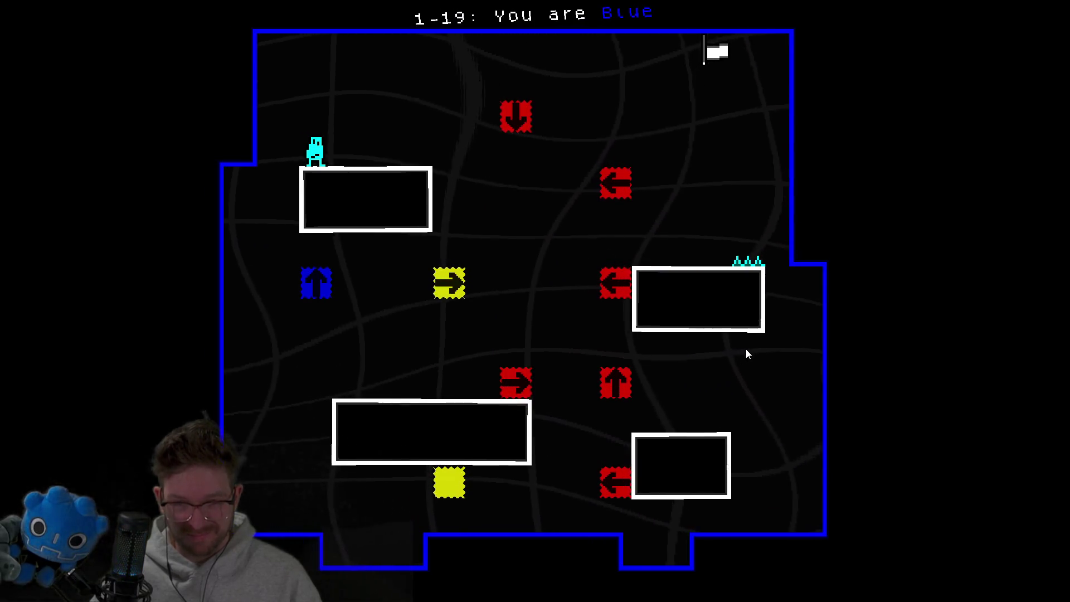
pyautogui.press('d')
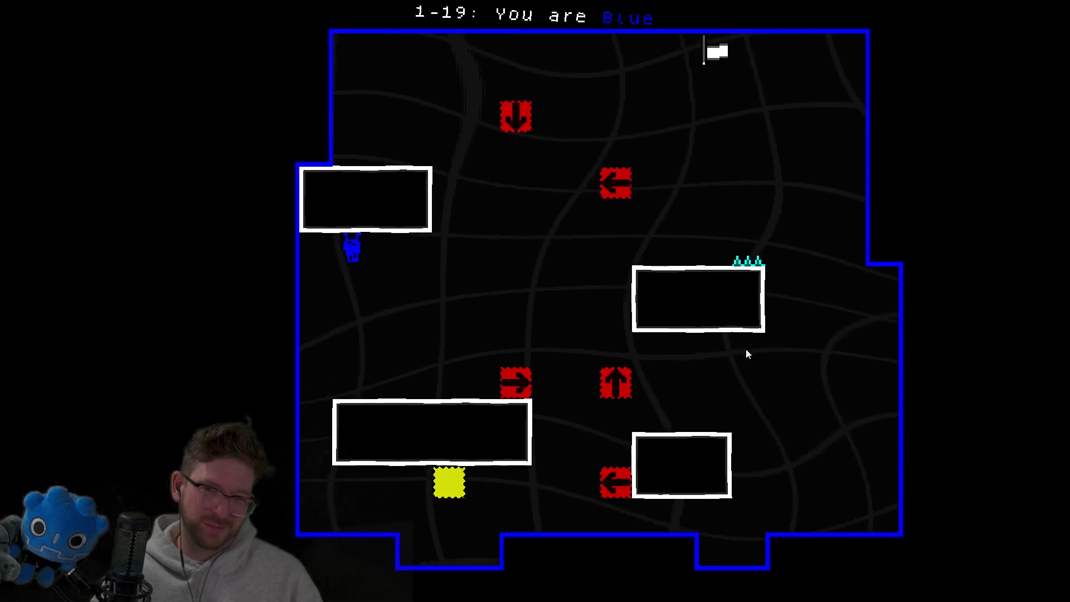
pyautogui.press('Right')
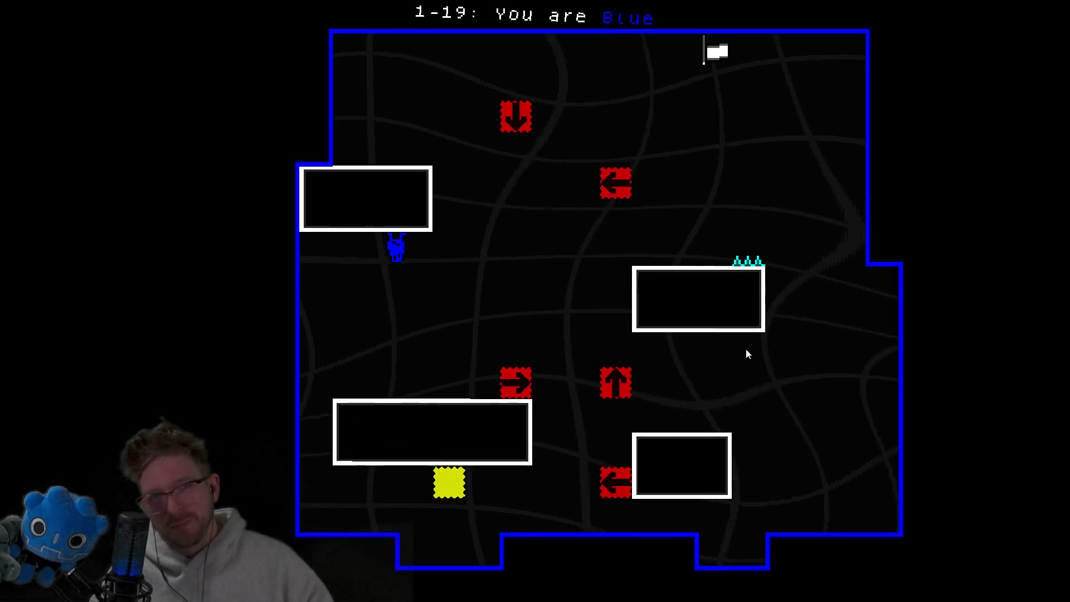
pyautogui.press('Right')
pyautogui.press('Right')
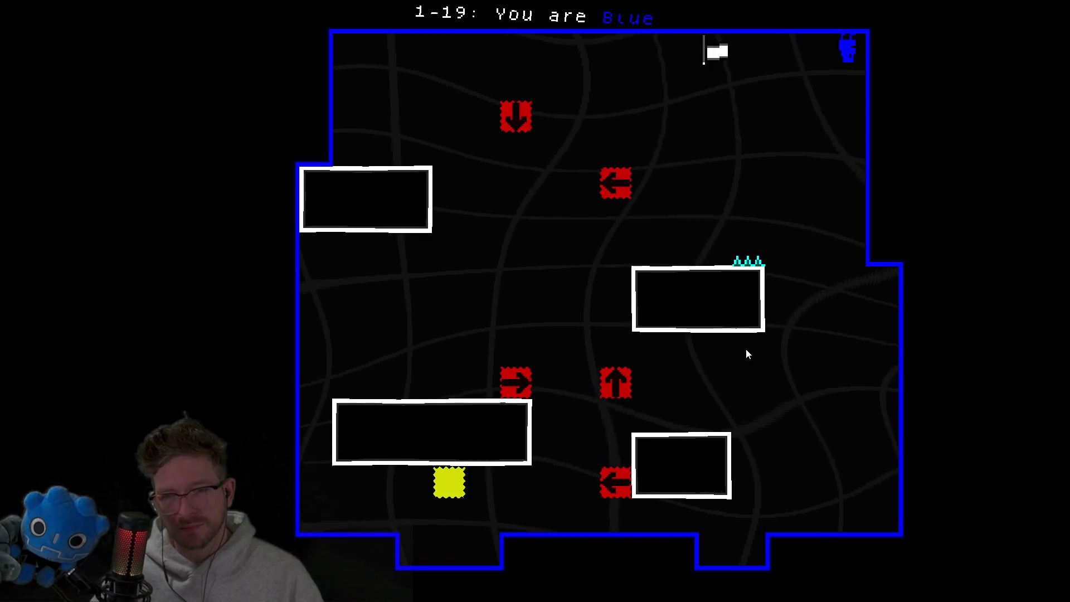
pyautogui.press('Left')
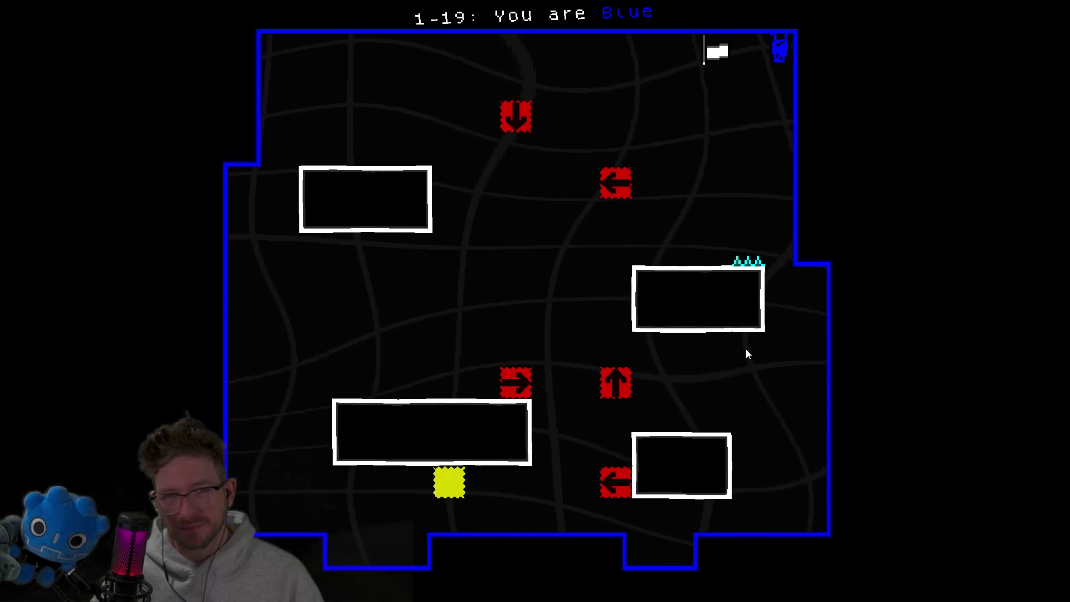
pyautogui.press('Down')
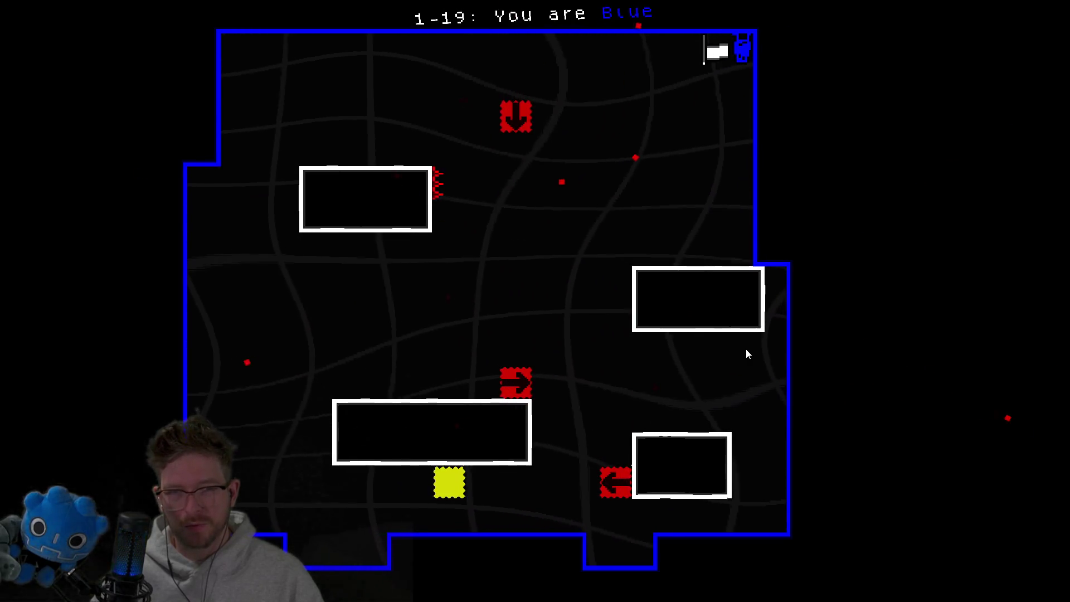
pyautogui.press('Right')
pyautogui.press('Left')
# Steer the blue figure onto the red arrow block, push it right, then restart after failing.
pyautogui.press('Up')
pyautogui.press('Down')
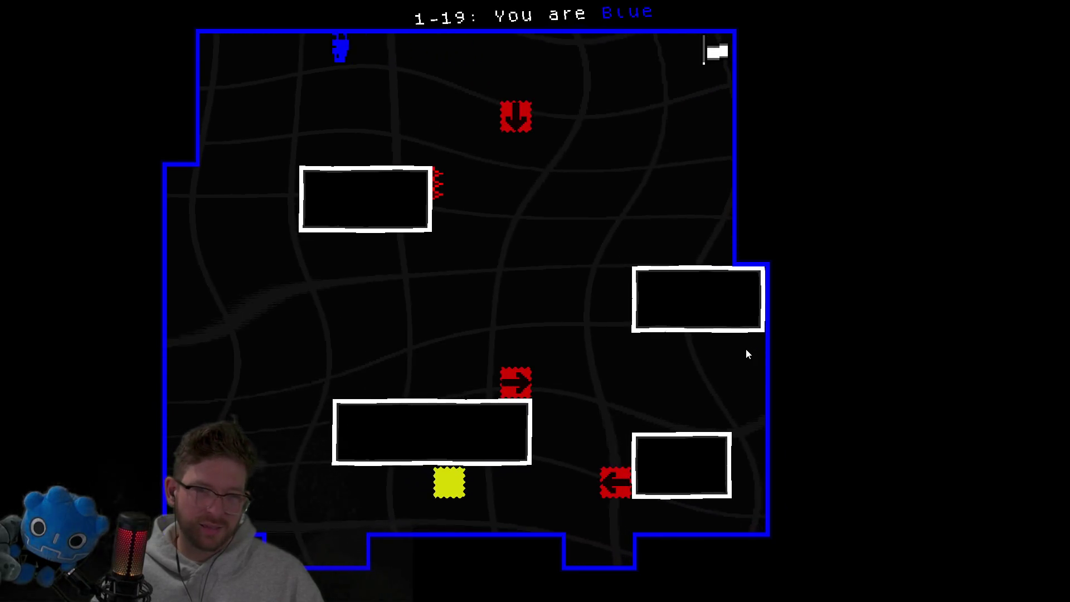
pyautogui.press('Up')
pyautogui.press('Right')
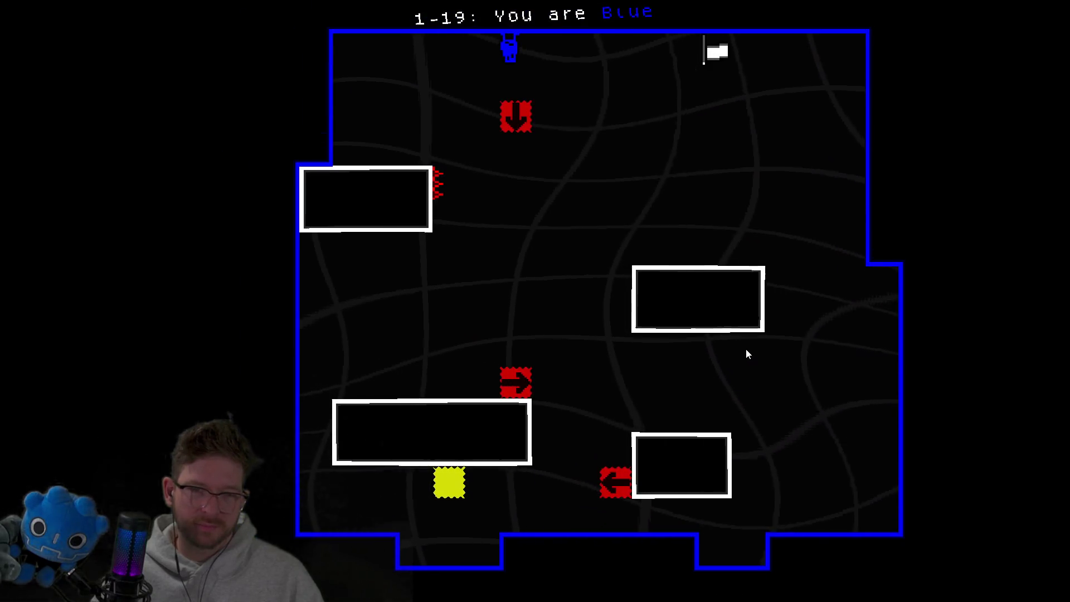
pyautogui.press('Up')
pyautogui.press('Down')
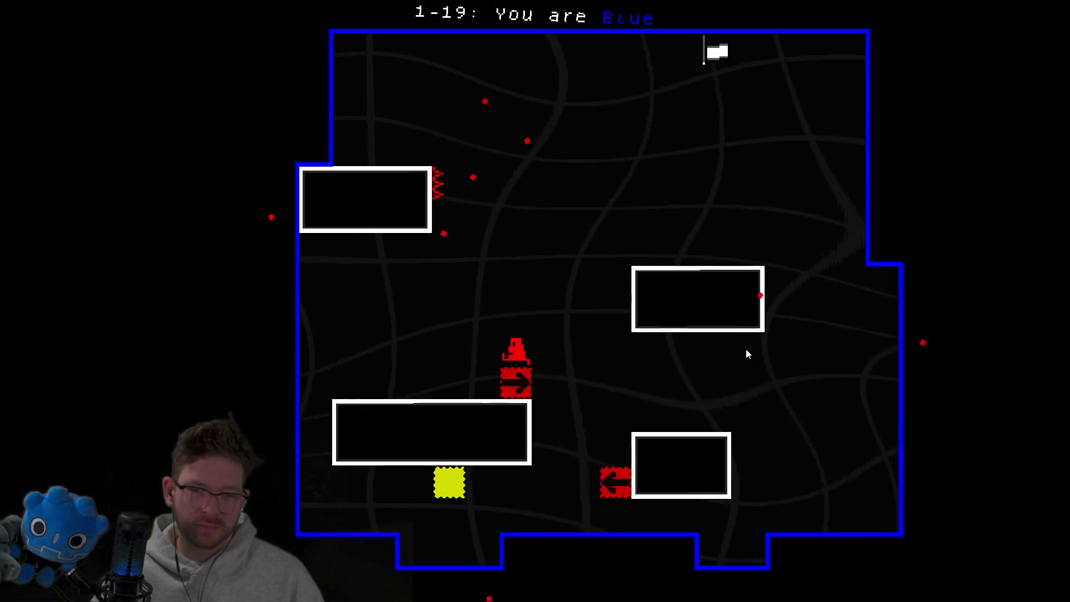
pyautogui.press('Up')
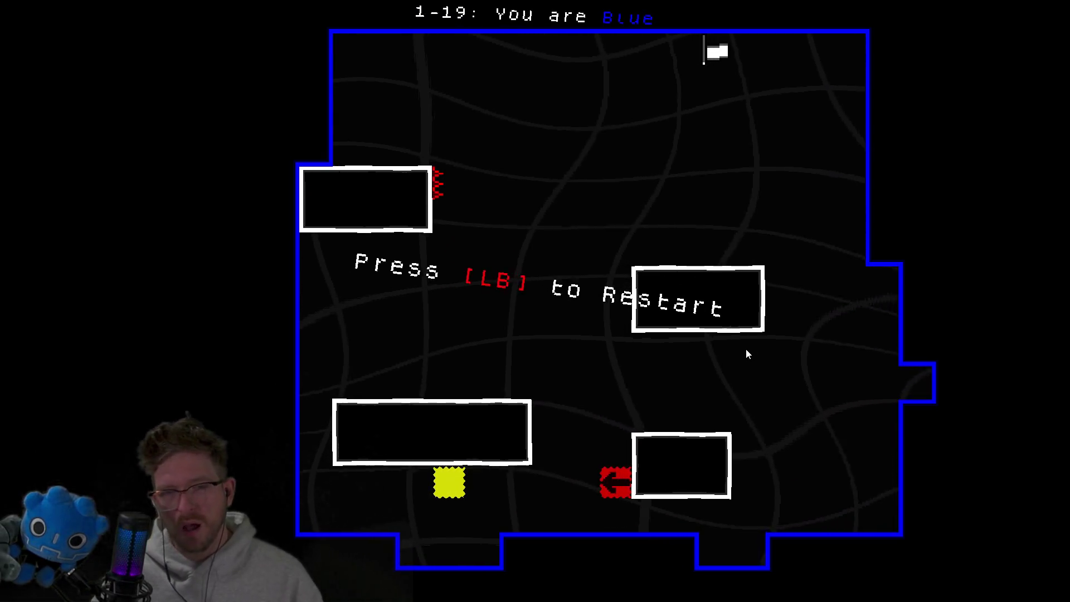
pyautogui.press('r')
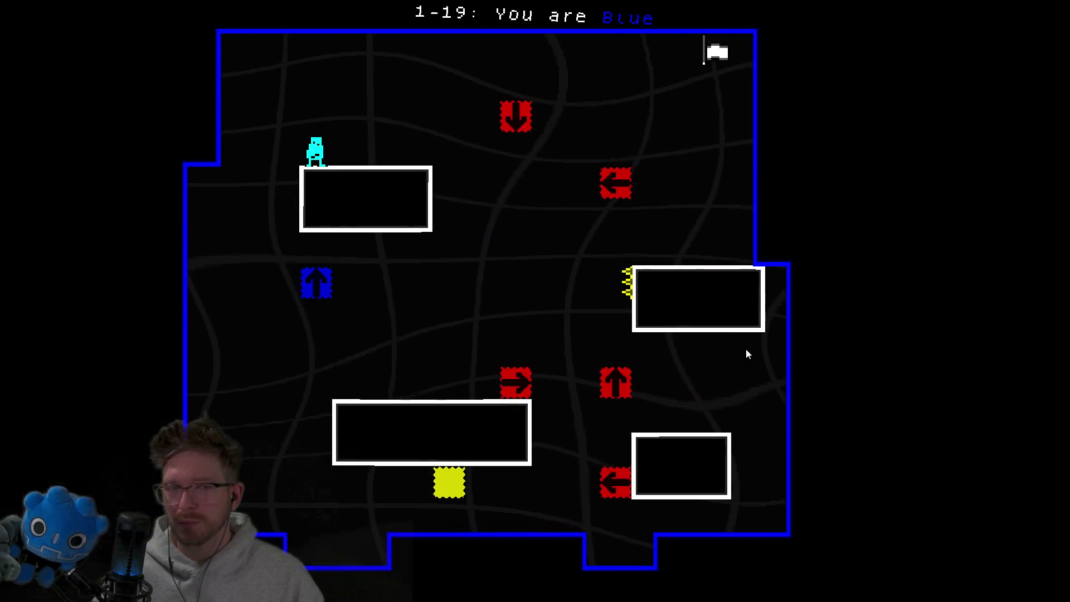
# Walk the cyan player off the top-left platform, reset, and position the blue player under the platform.
pyautogui.press('Right')
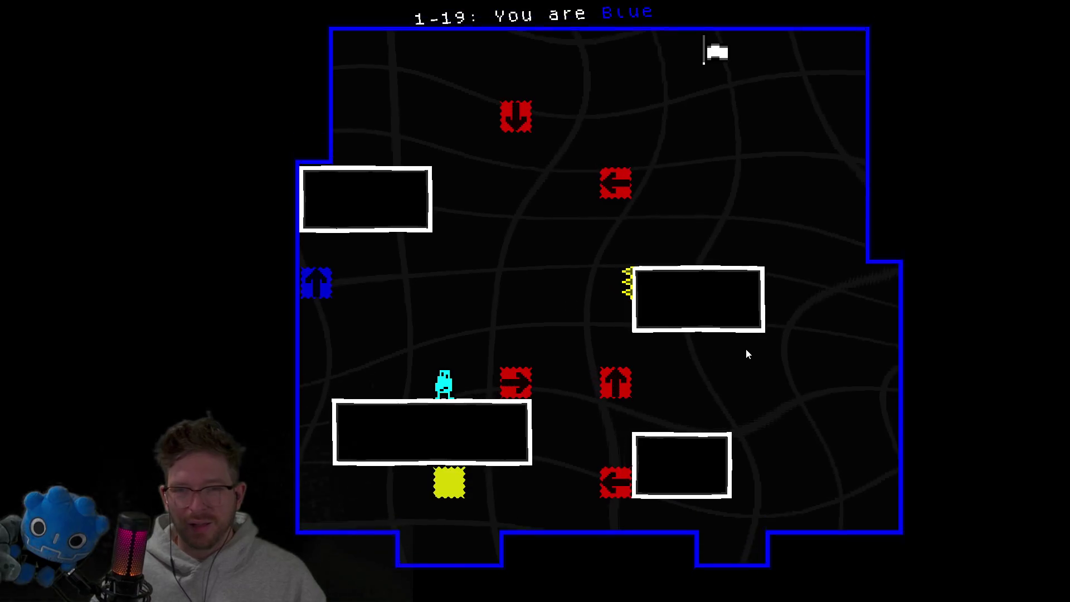
pyautogui.press('r')
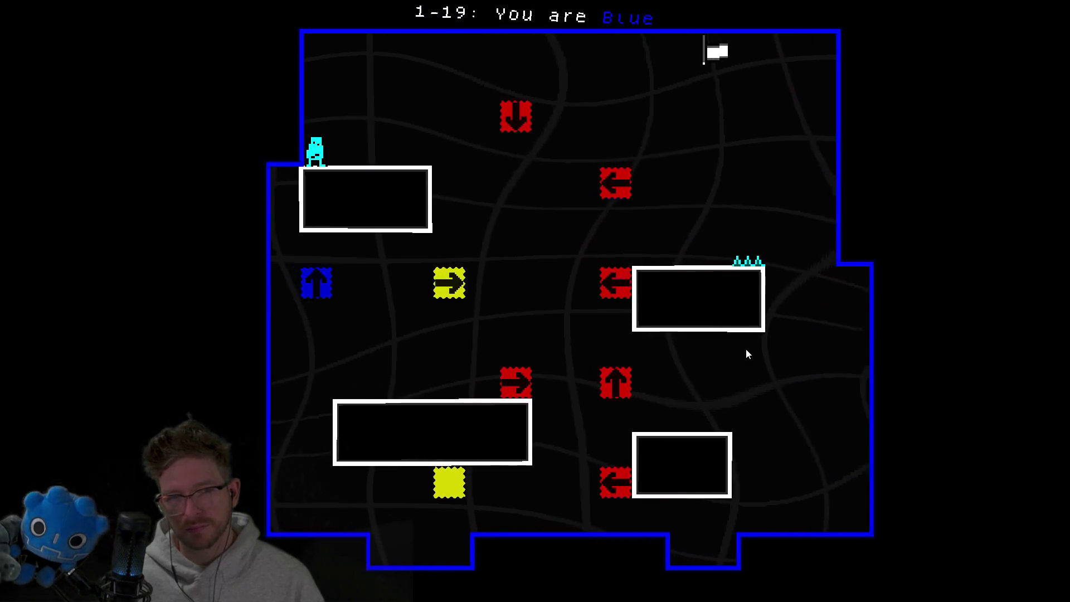
pyautogui.press('Right')
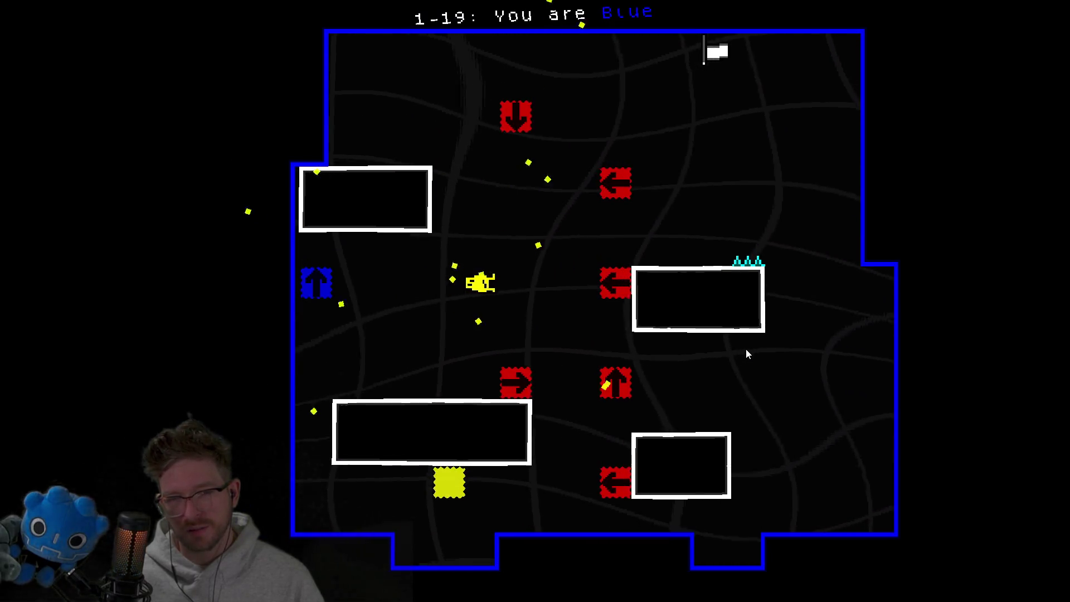
pyautogui.press('Right')
pyautogui.press('Left')
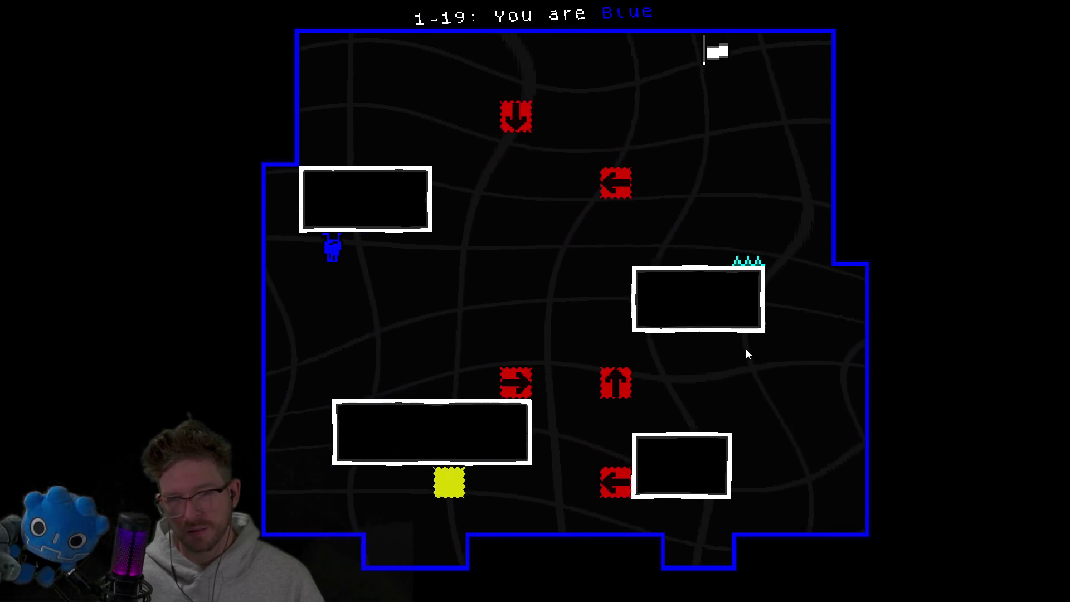
pyautogui.press('Left')
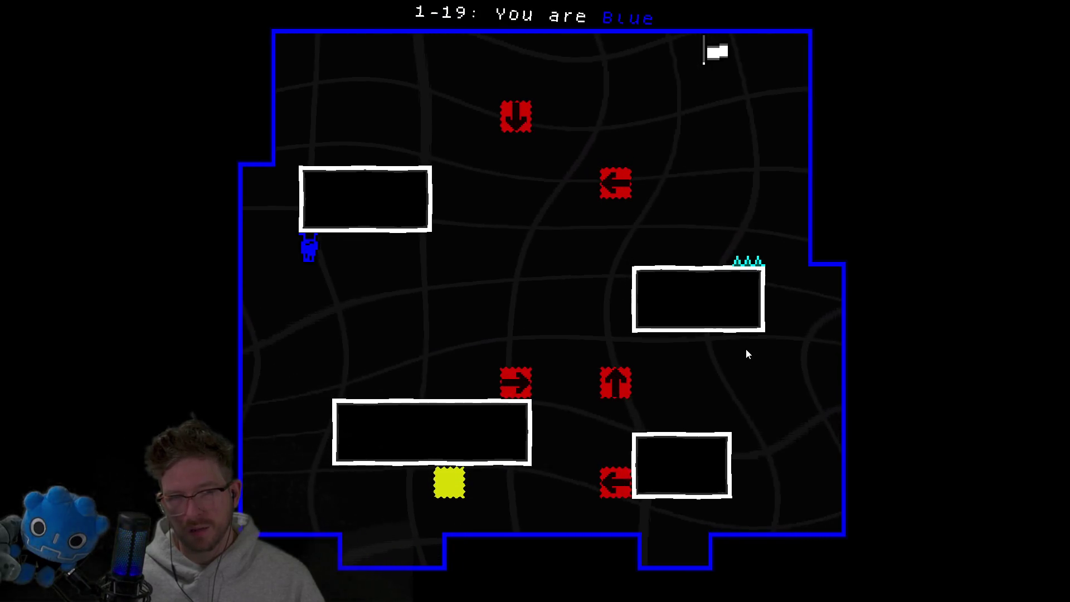
pyautogui.press('Right')
pyautogui.press('Left')
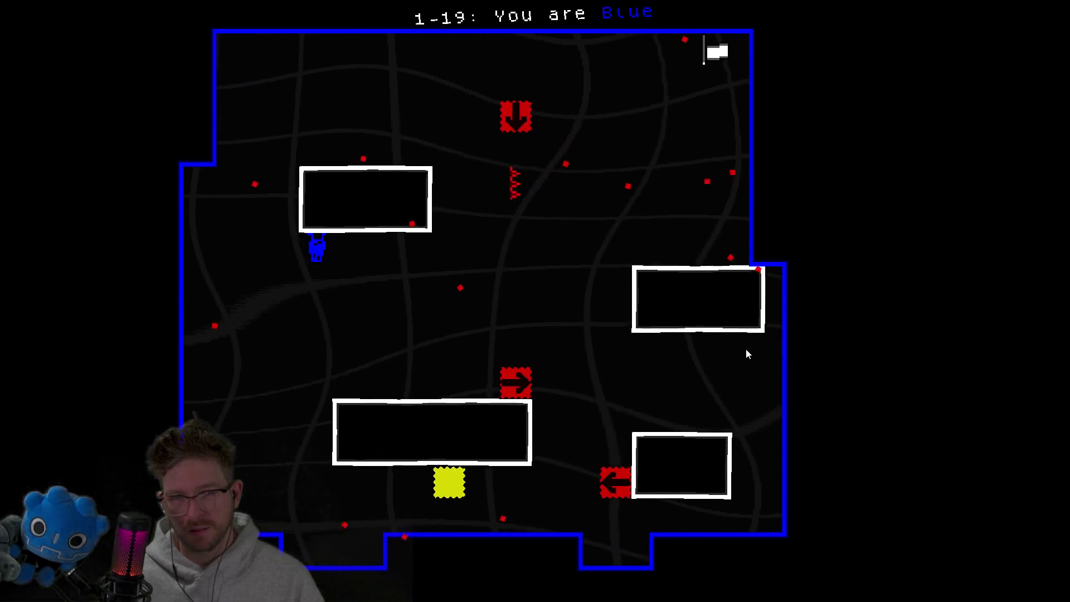
# Move the blue player off the platform edge, jump it past the flag, then restart level 1-19.
pyautogui.press('Right')
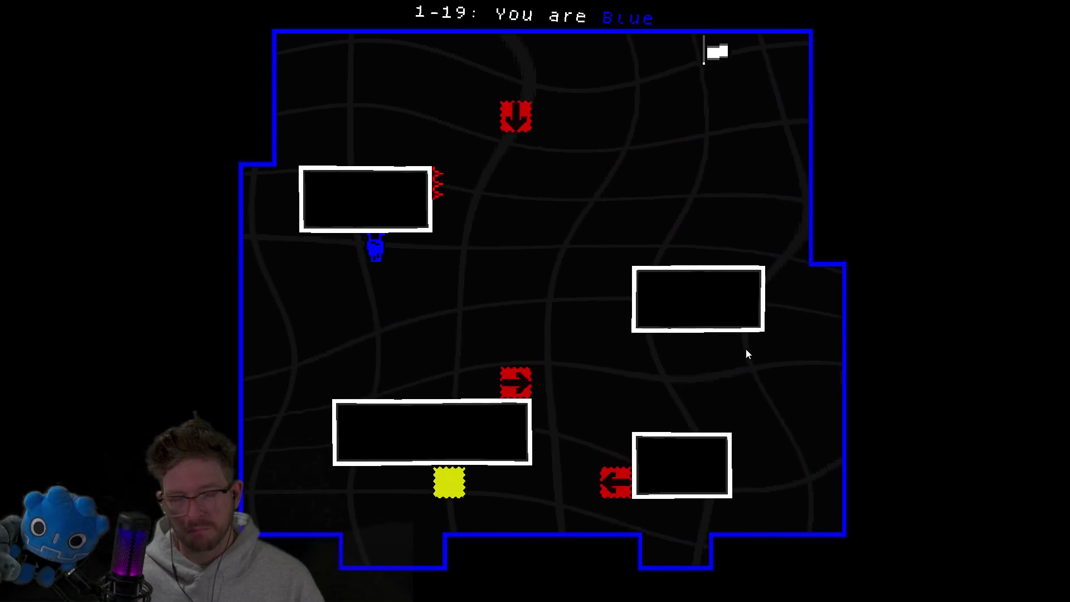
pyautogui.press('Left')
pyautogui.press('Right')
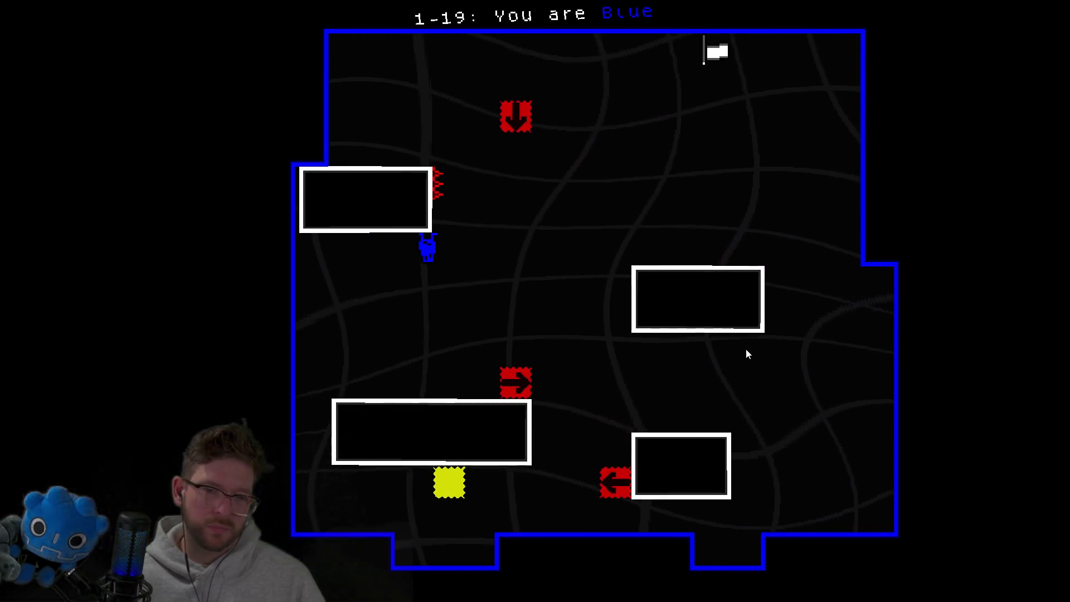
pyautogui.press('Right')
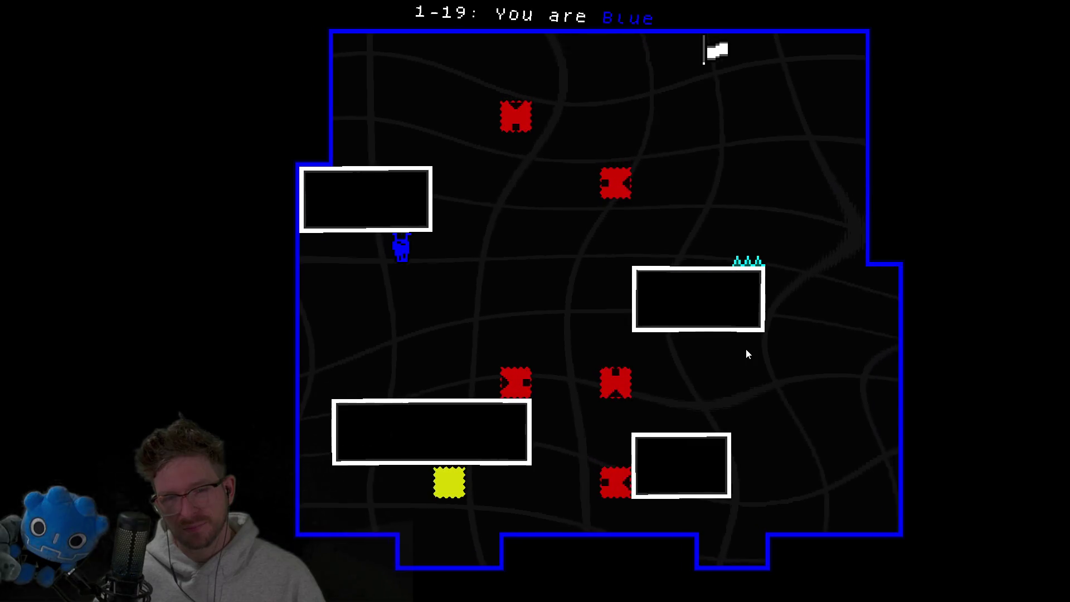
pyautogui.press('space')
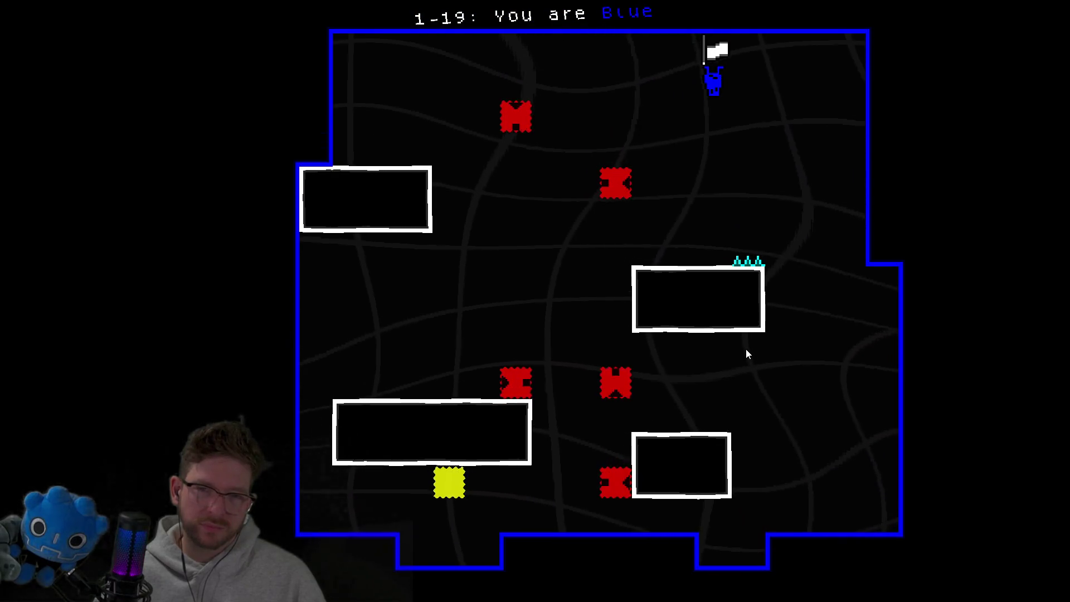
pyautogui.press('Right')
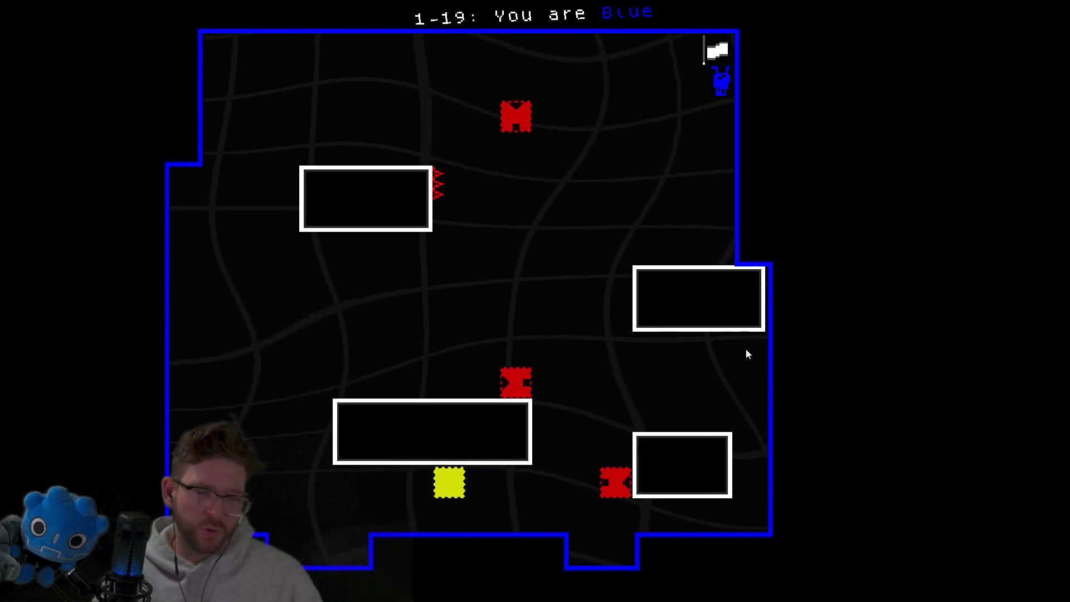
pyautogui.press('r')
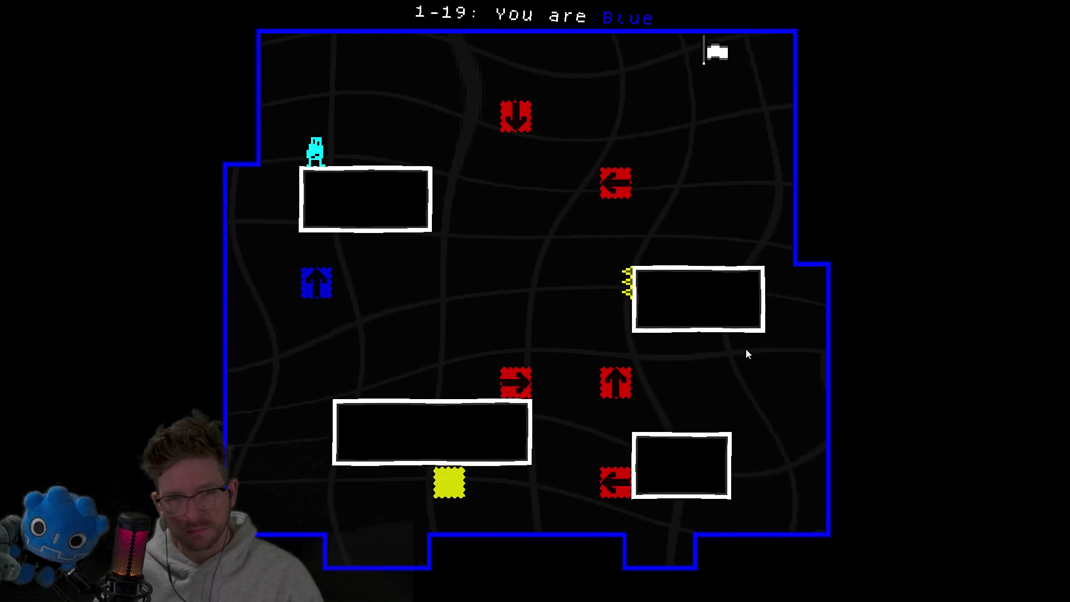
# Nudge the cyan player right, pause and unpause, then restart the level from the pause menu.
pyautogui.press('Right')
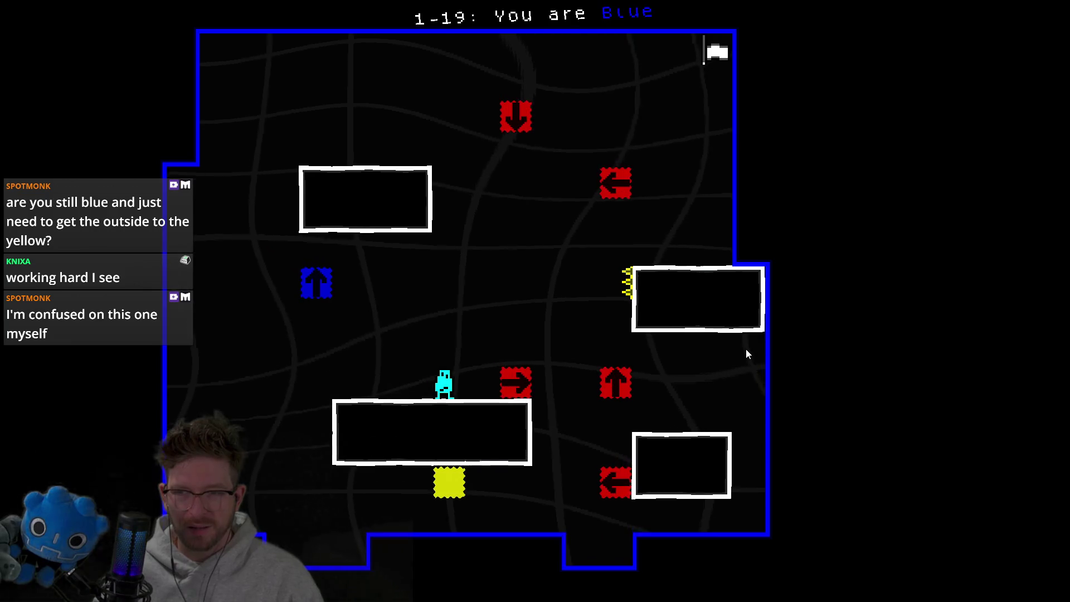
pyautogui.press('Escape')
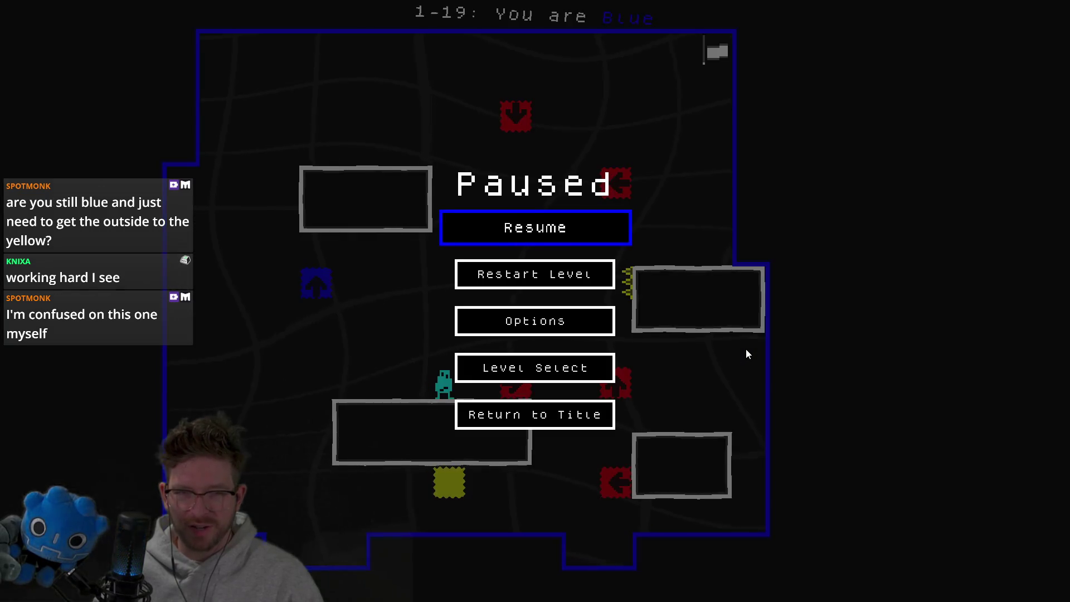
pyautogui.press('Return')
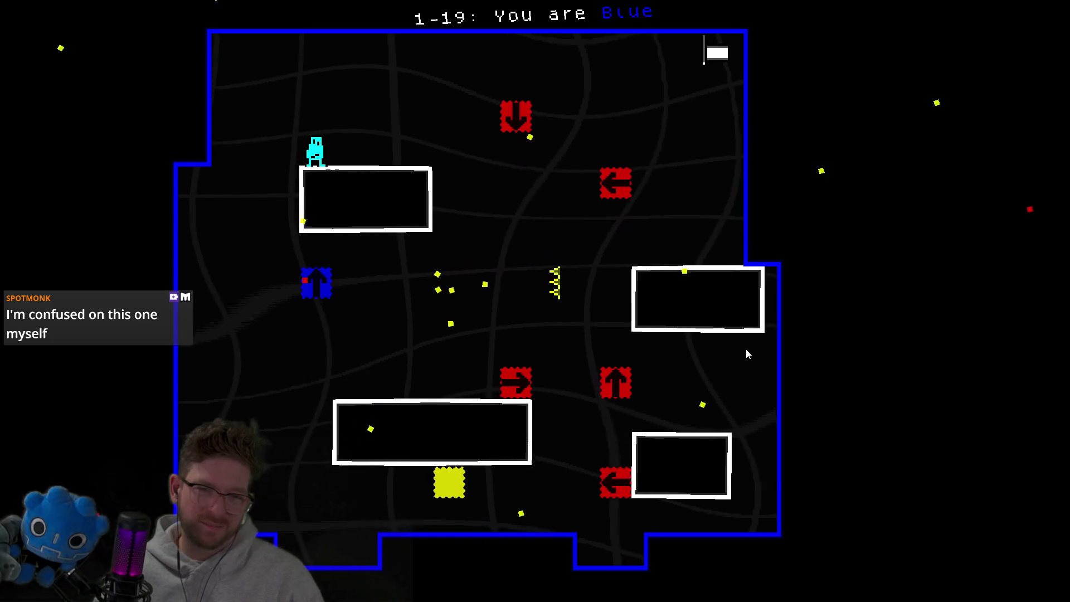
pyautogui.press('Escape')
pyautogui.press('Escape')
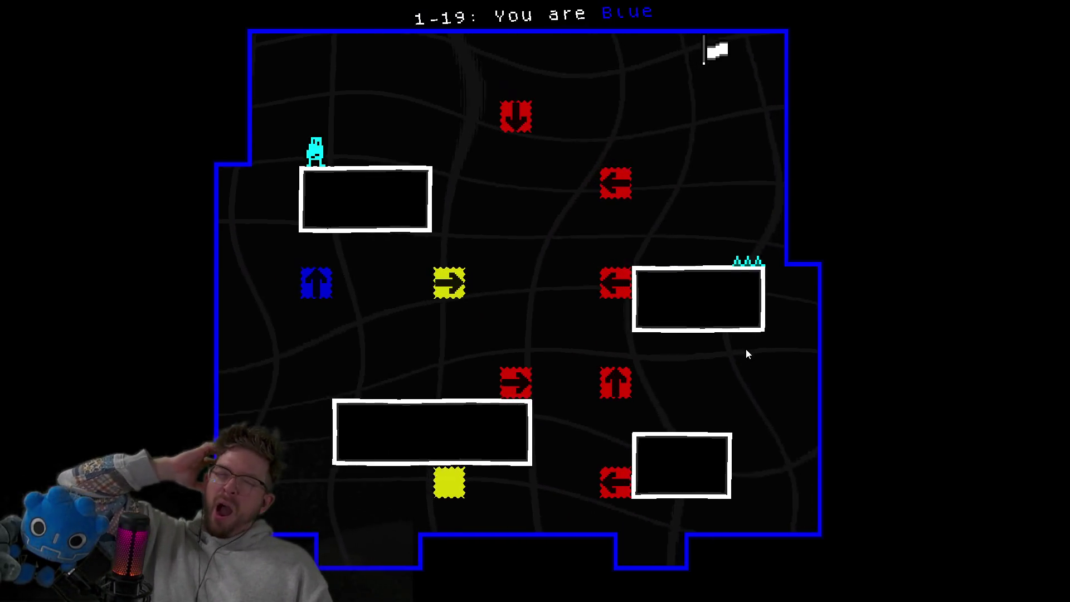
pyautogui.press('Right')
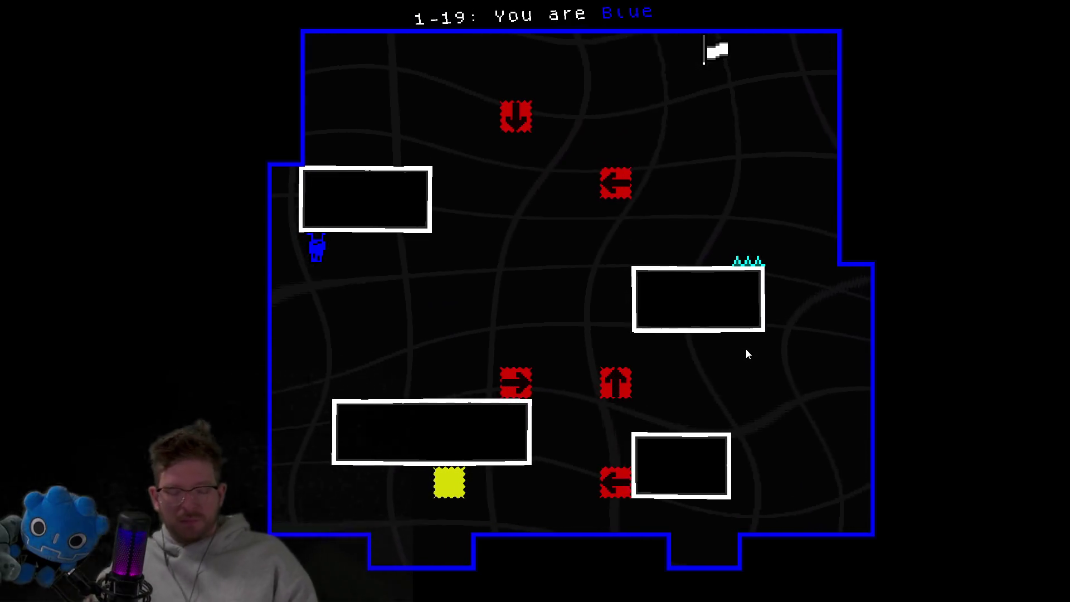
pyautogui.press('Escape')
pyautogui.press('Down')
pyautogui.press('Return')
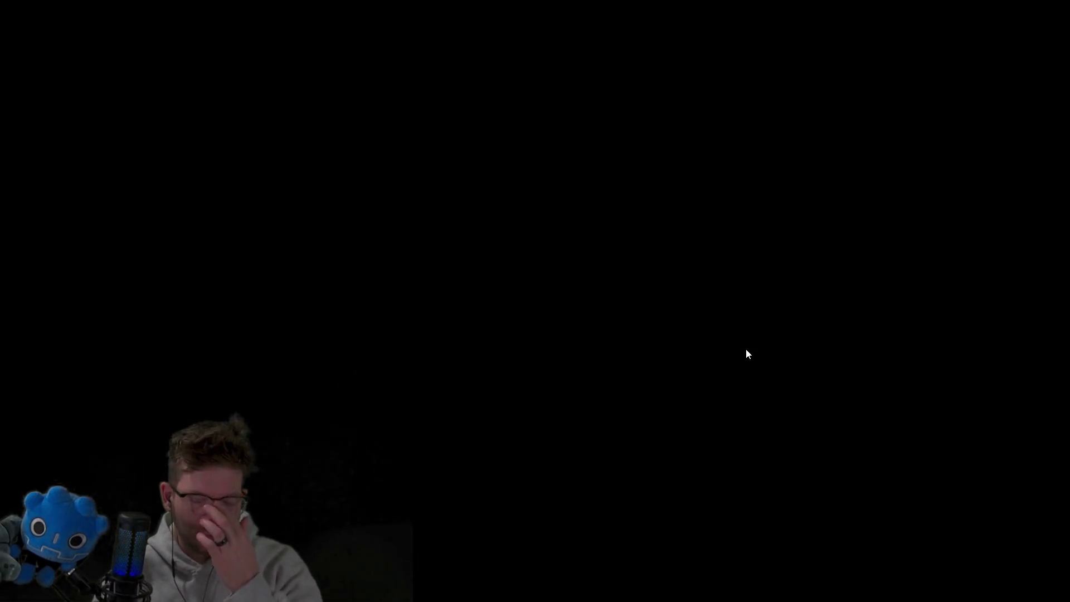
# Restart once more, then move the cyan, yellow and blue players into position.
pyautogui.press('Right')
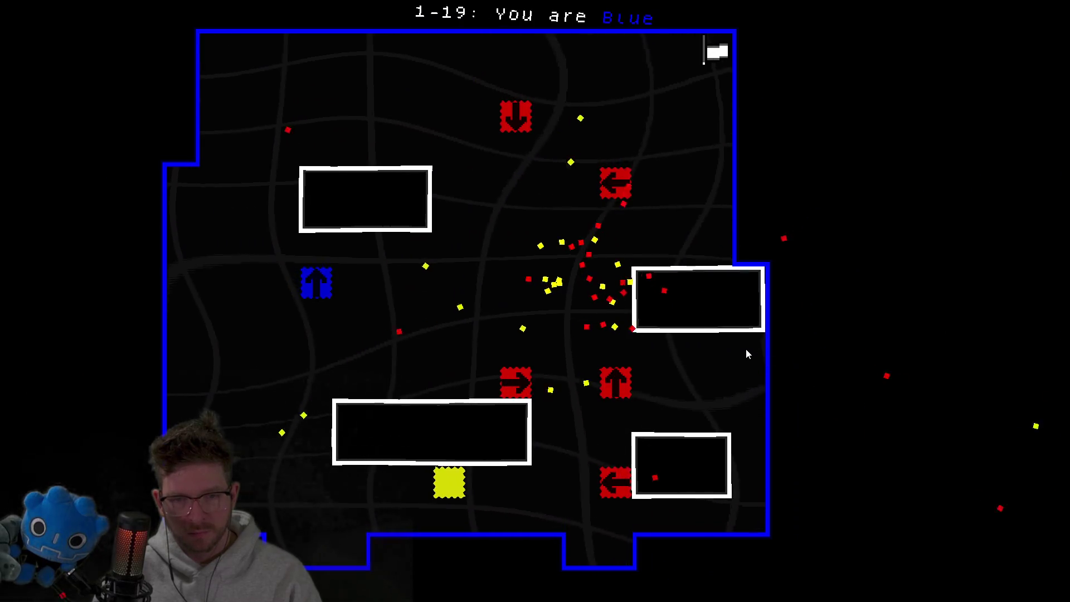
pyautogui.press('Escape')
pyautogui.press('Down')
pyautogui.press('Return')
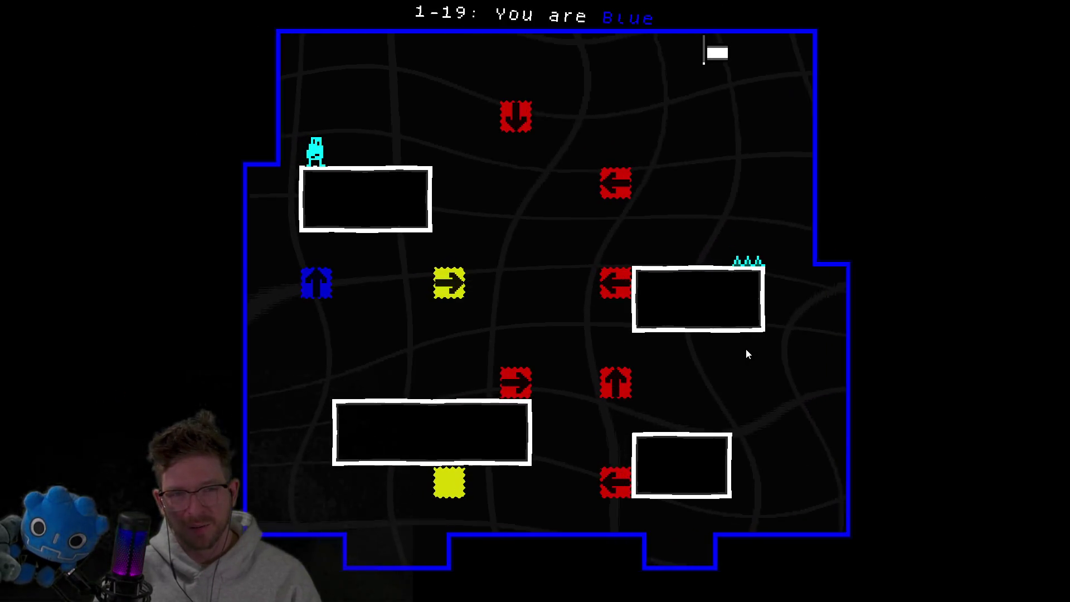
pyautogui.press('Right')
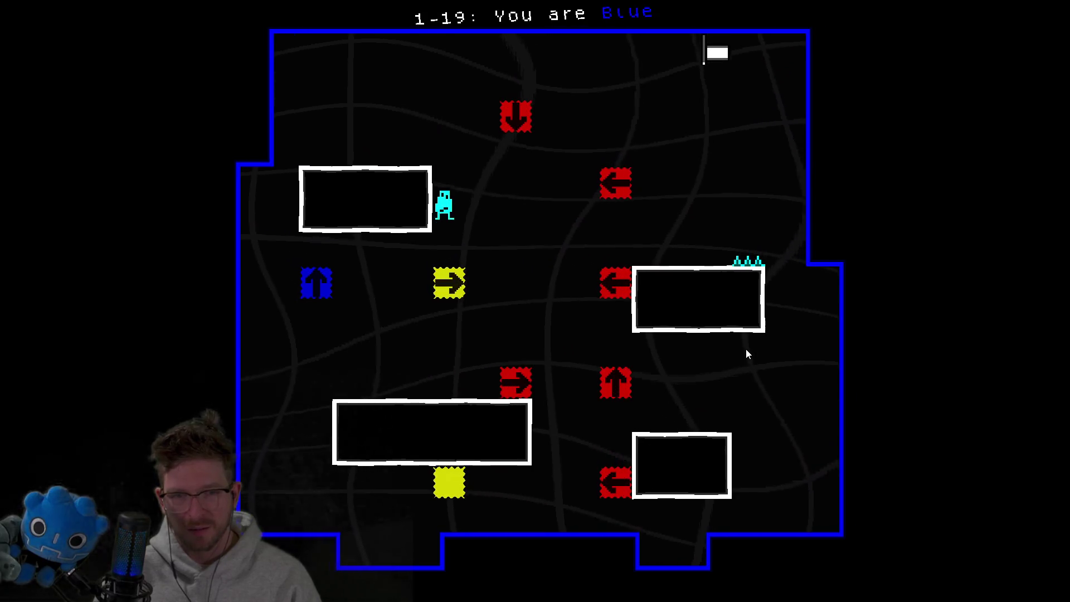
pyautogui.press('Right')
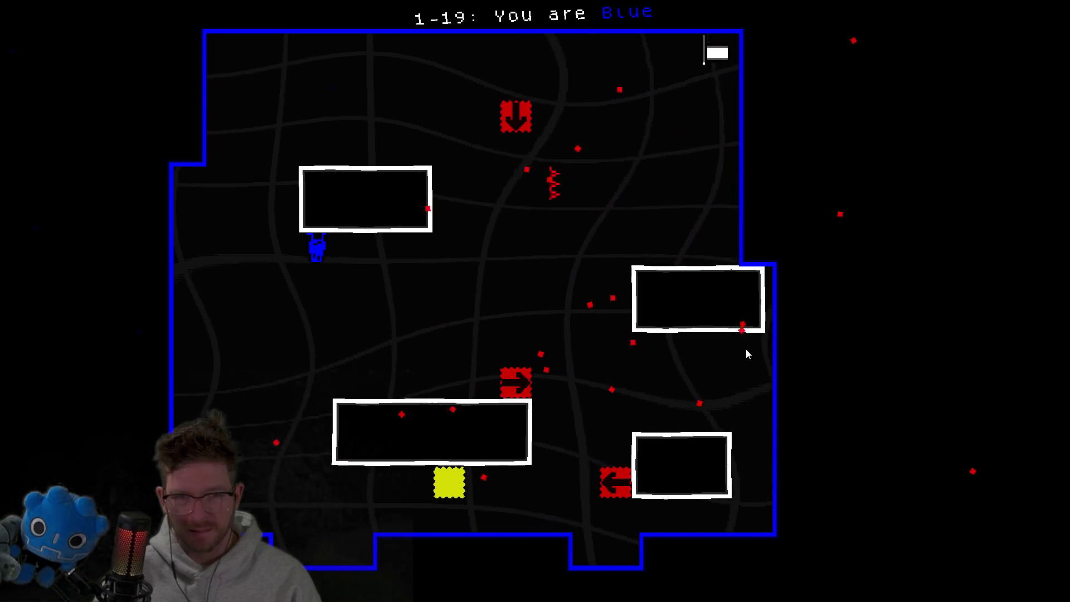
pyautogui.press('Right')
pyautogui.press('Left')
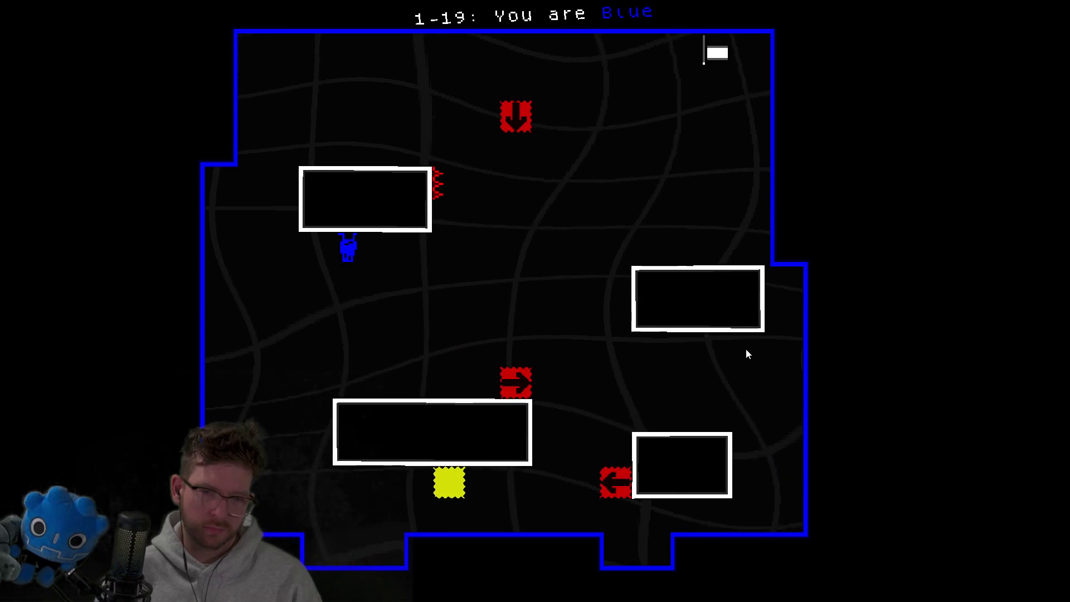
# Steer the blue player along the top edge onto the red down-arrow block, then restart.
pyautogui.press('Left')
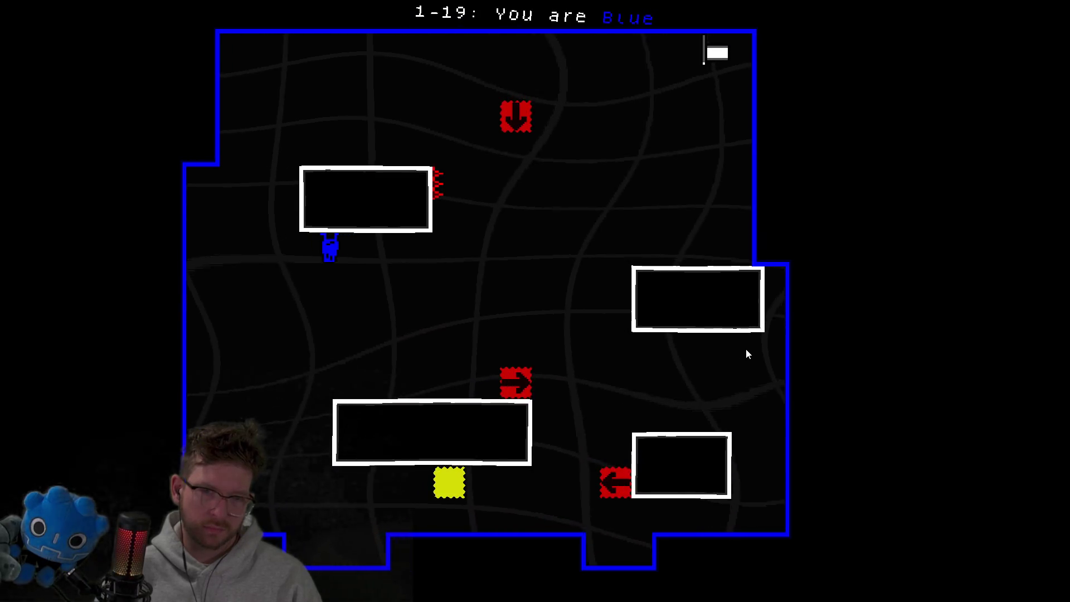
pyautogui.press('Left')
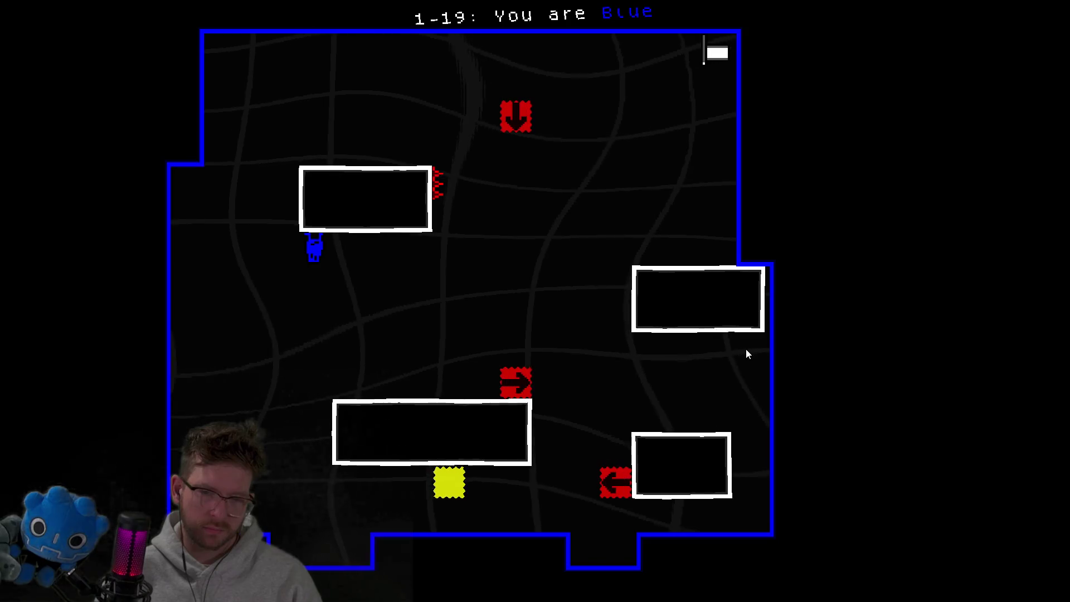
pyautogui.press('Left')
pyautogui.press('Up')
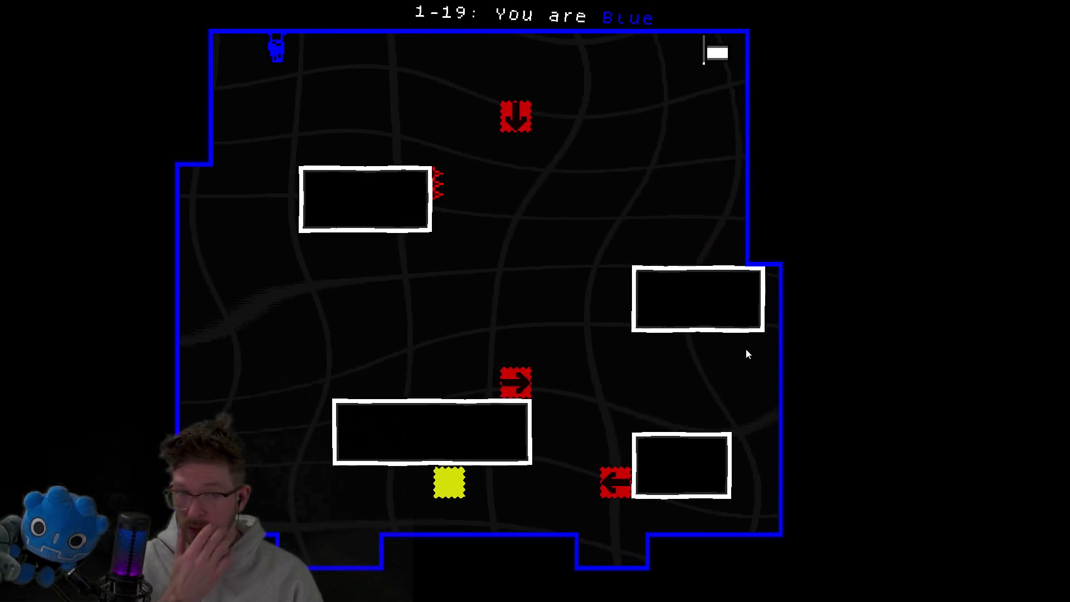
pyautogui.press('Right')
pyautogui.press('Right')
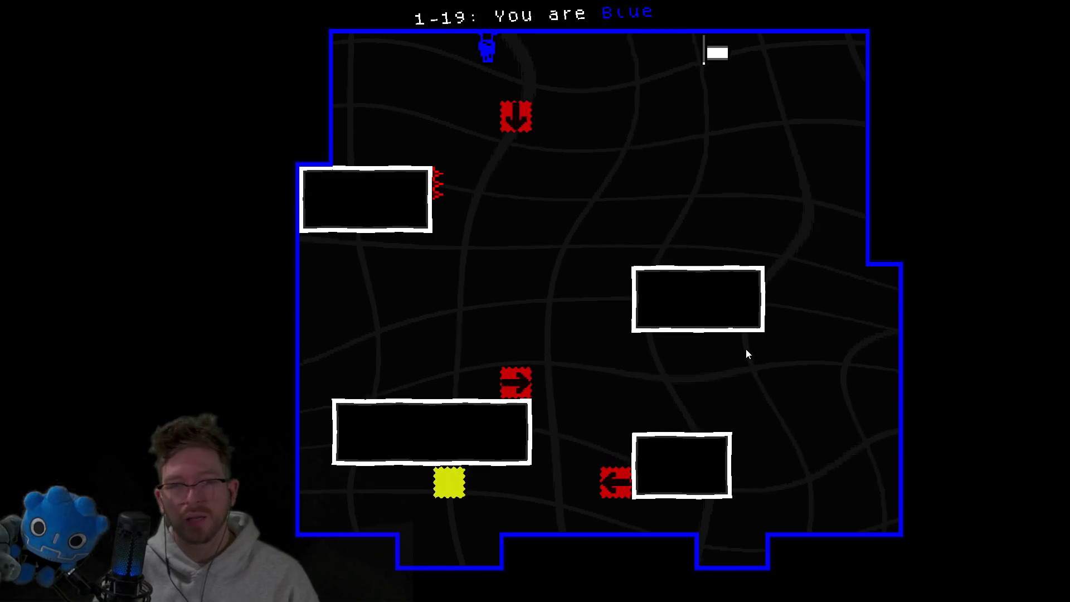
pyautogui.press('Down')
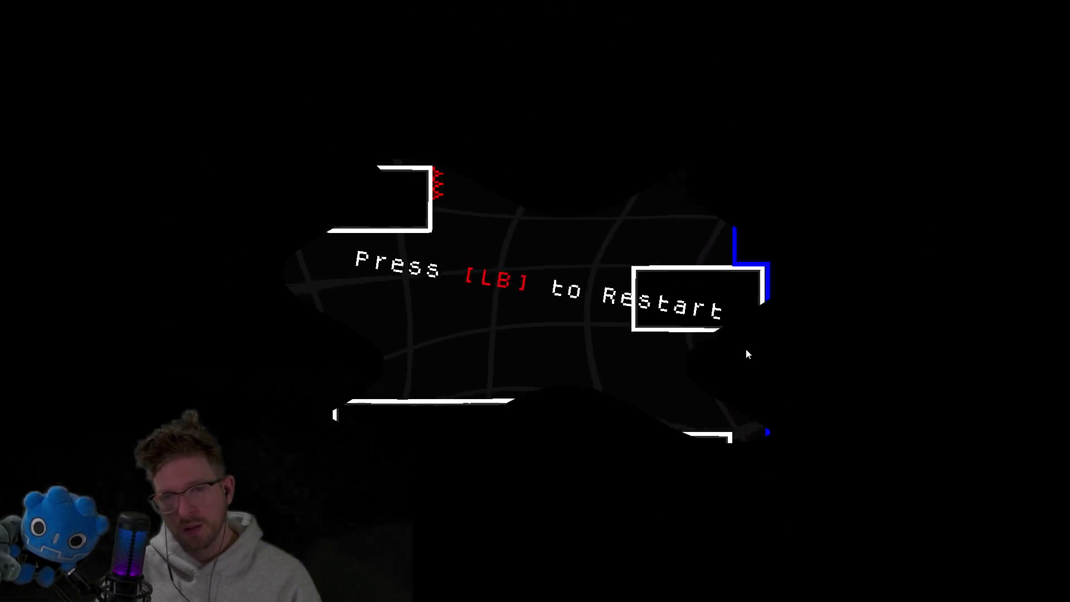
pyautogui.press('r')
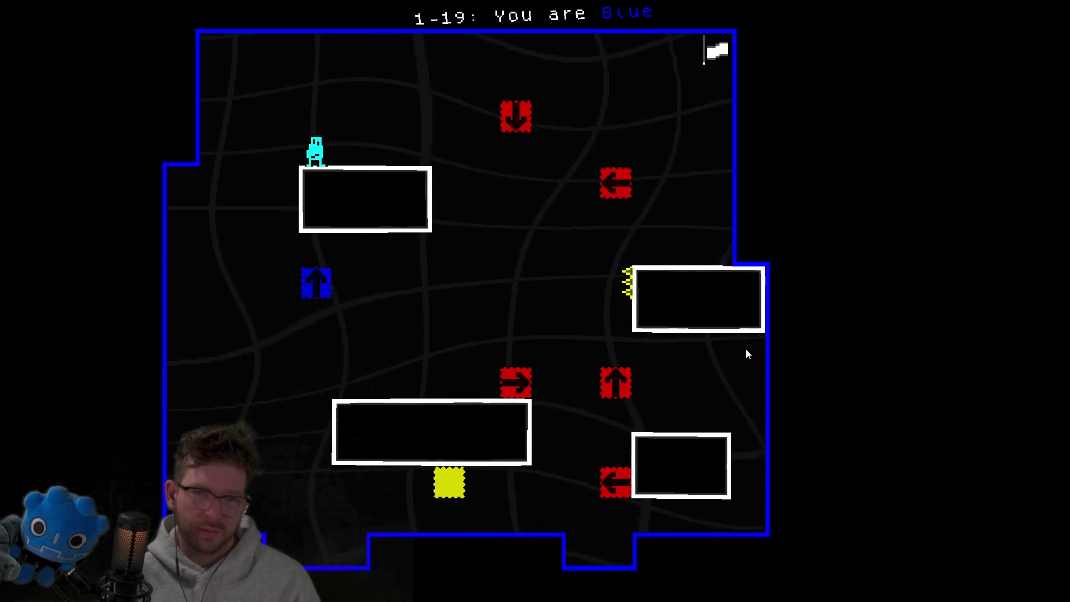
# Retry level 1-19, sliding the blue player under the block and launching it into the red block.
pyautogui.press('Right')
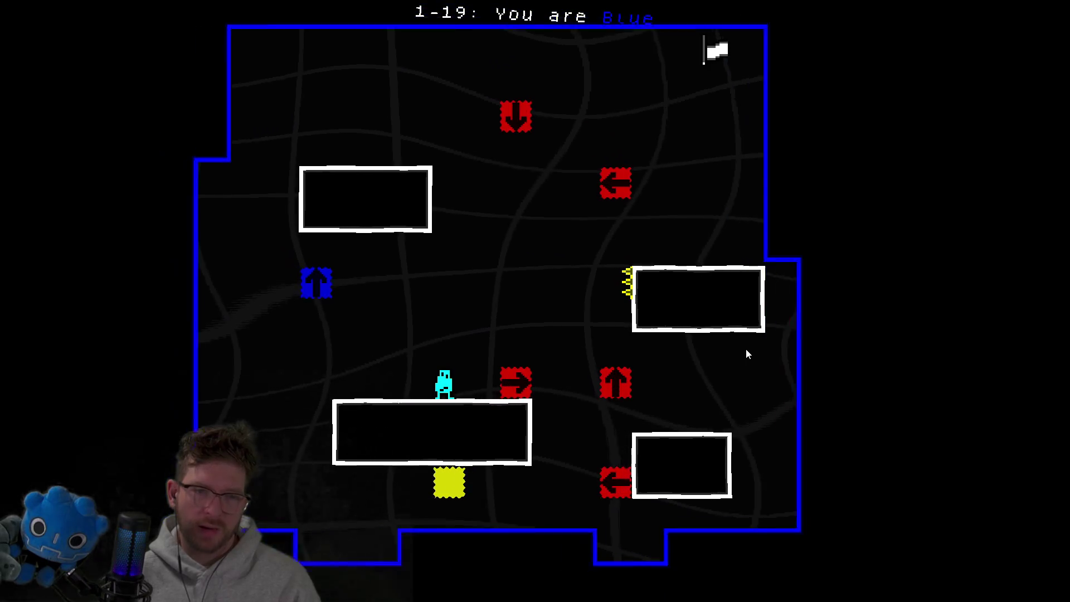
pyautogui.press('Escape')
pyautogui.press('Escape')
pyautogui.press('r')
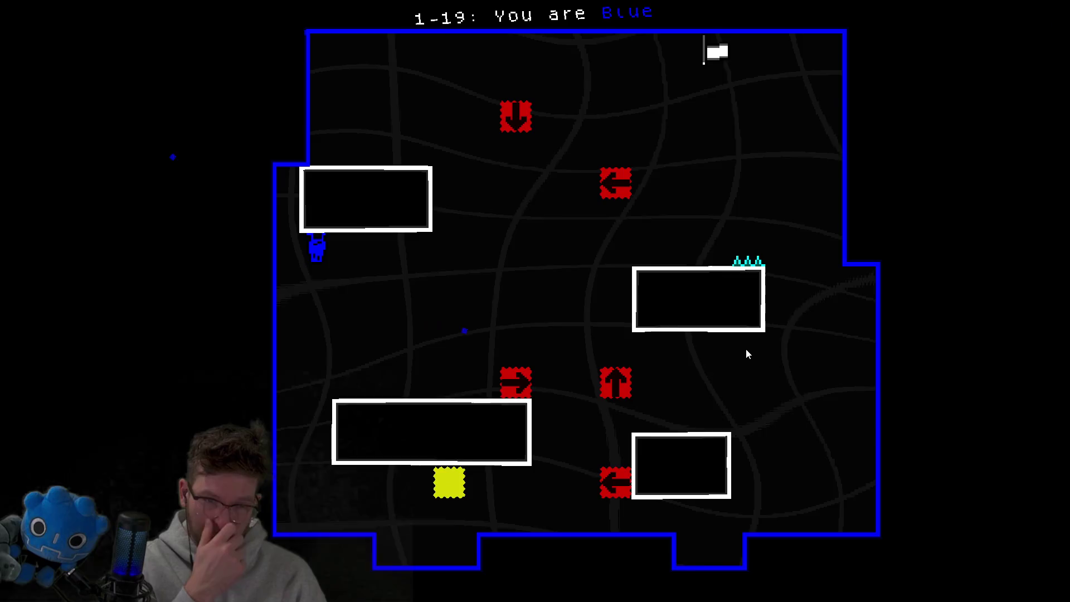
pyautogui.press('Right')
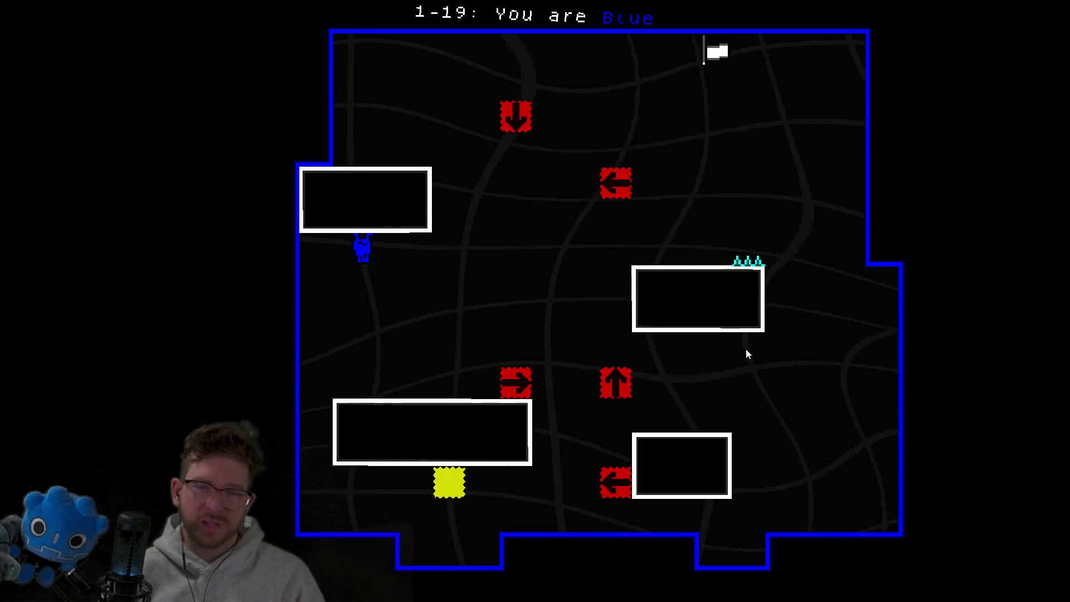
pyautogui.press('Left')
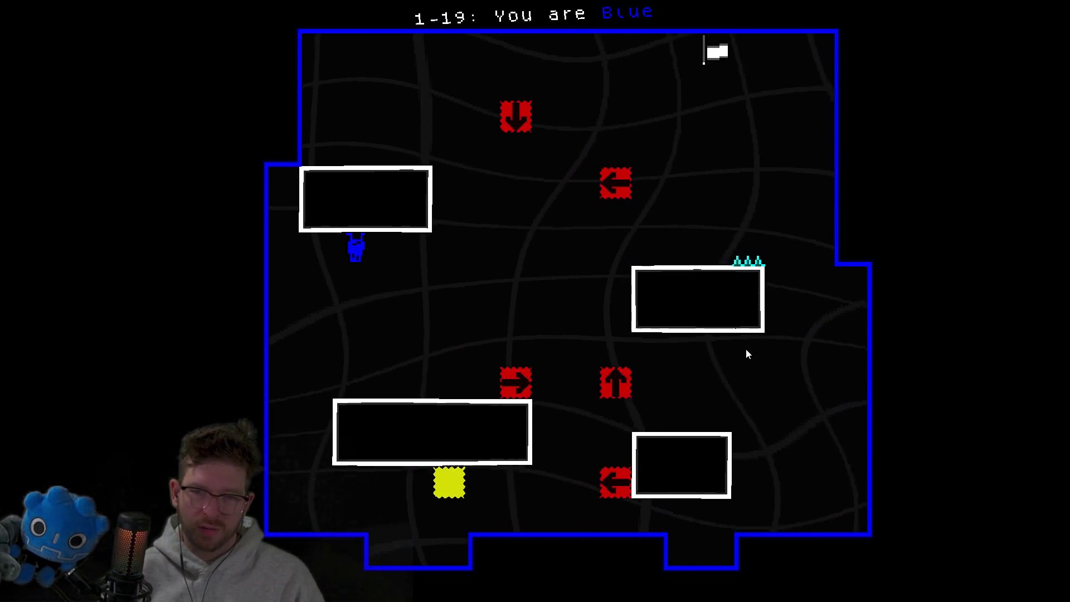
pyautogui.press('Right')
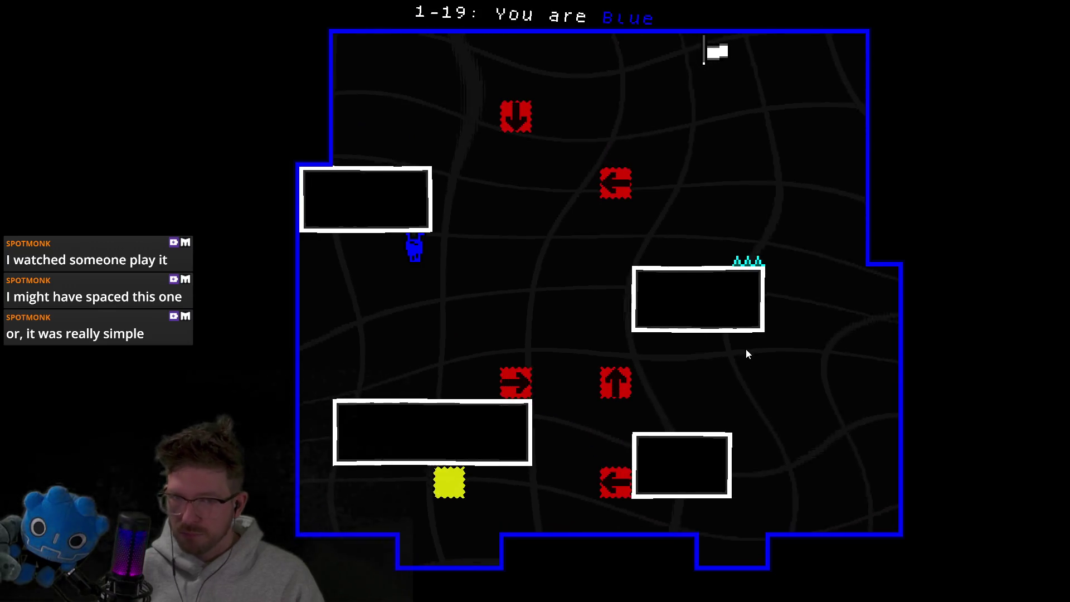
pyautogui.press('Right')
pyautogui.press('Up')
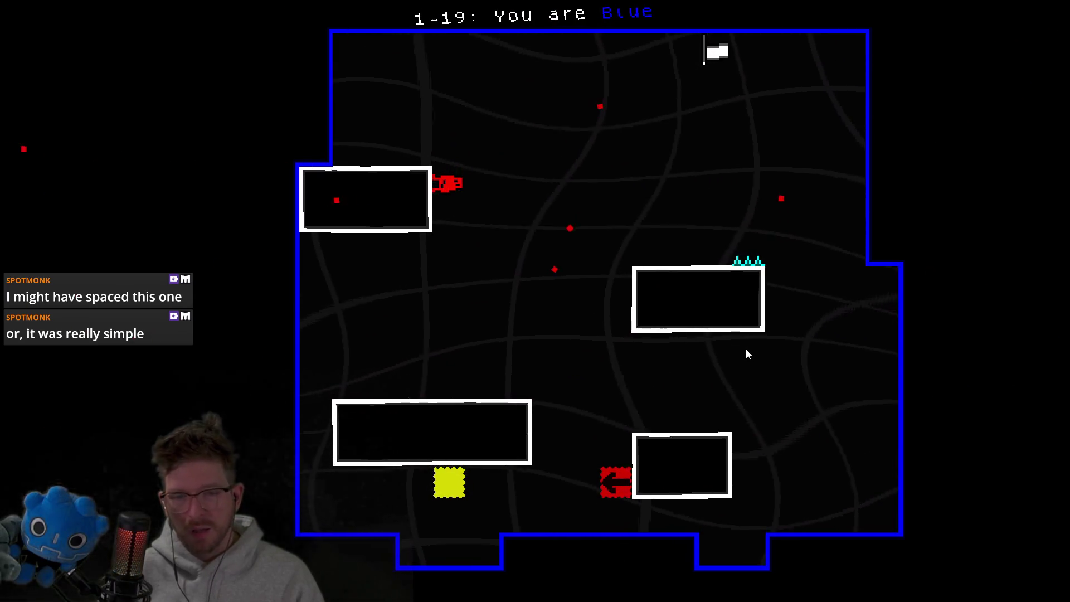
pyautogui.press('Left')
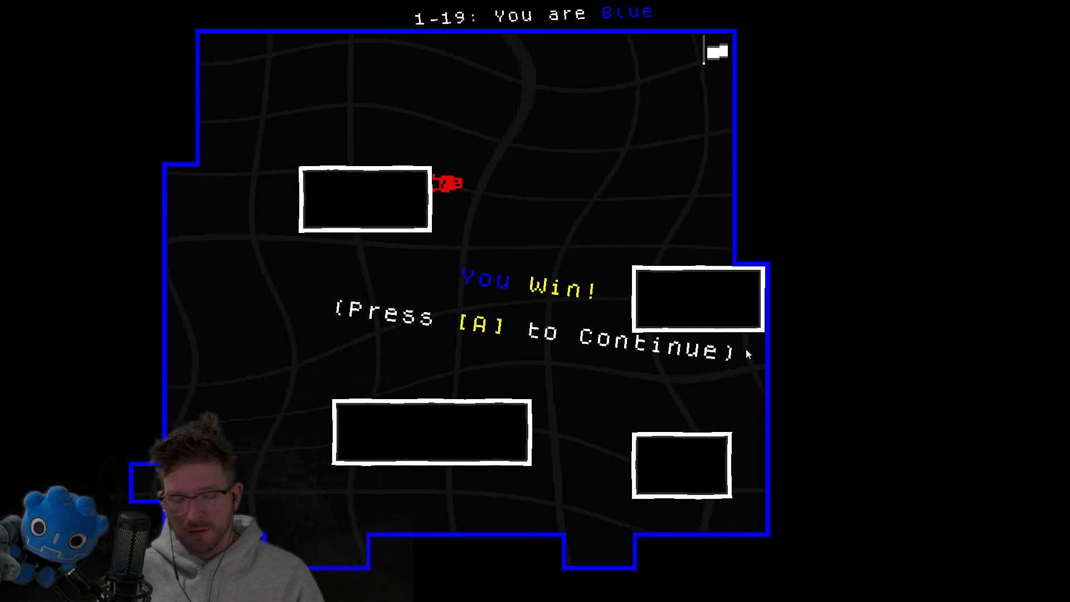
# Continue to level 1-20 and move the You word onto Win! to finish it.
pyautogui.press('a')
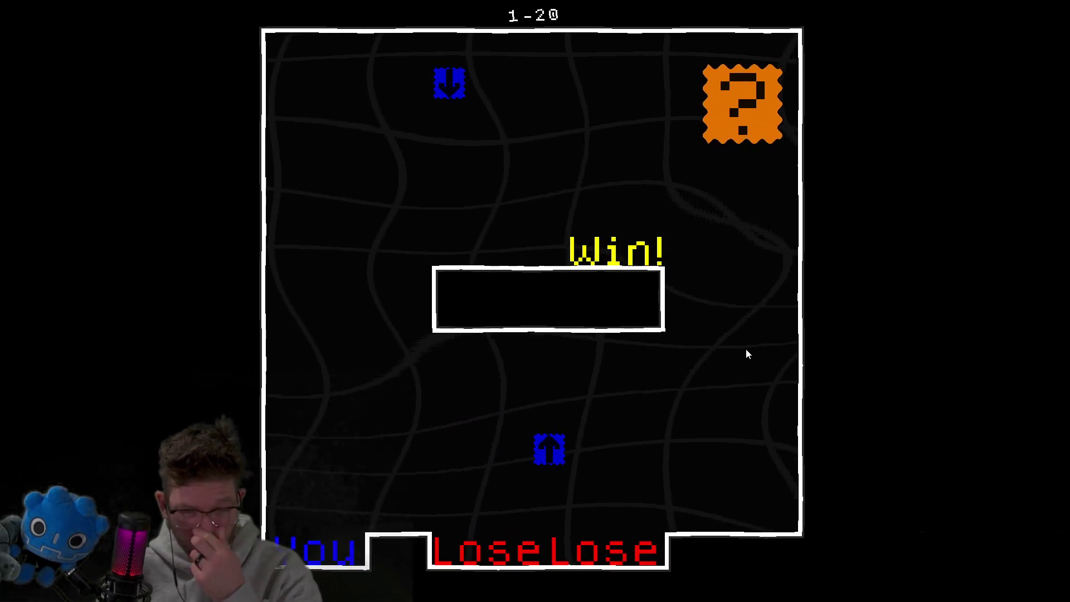
pyautogui.press('Up')
pyautogui.press('Up')
pyautogui.press('Right')
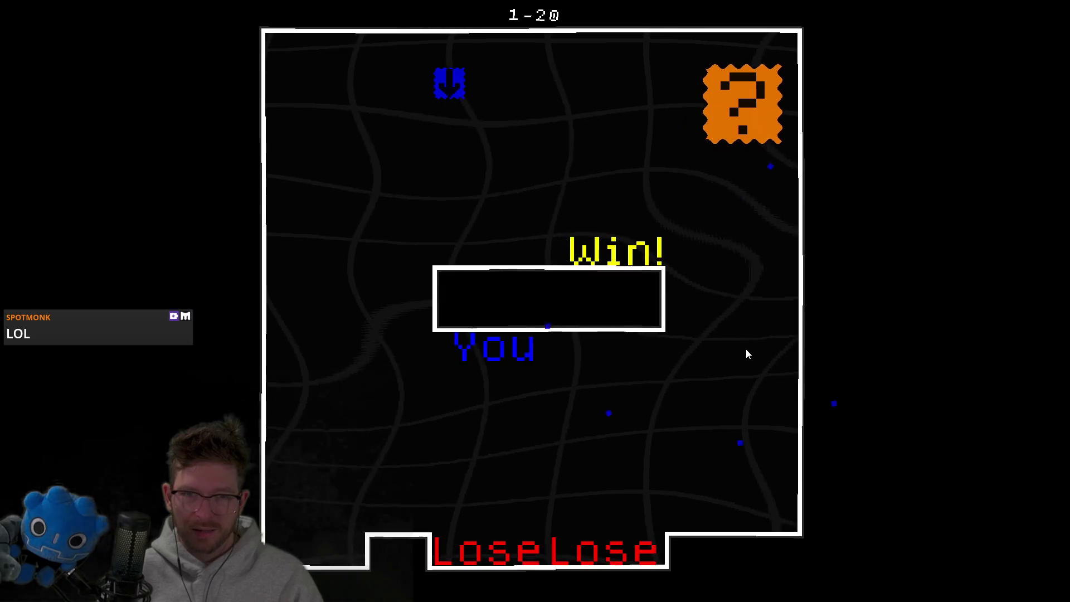
pyautogui.press('Left')
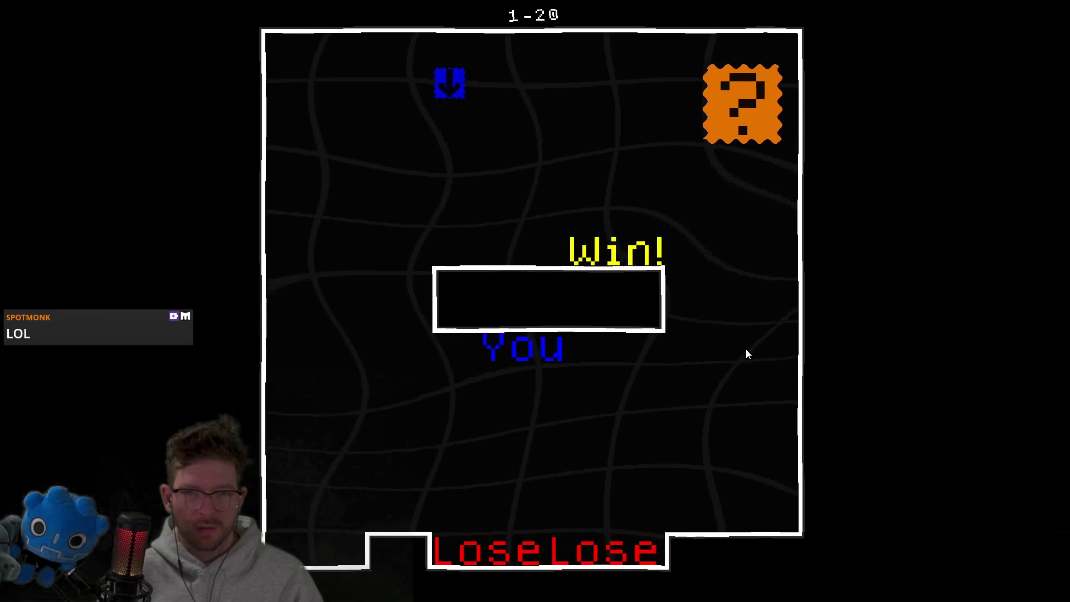
pyautogui.press('Right')
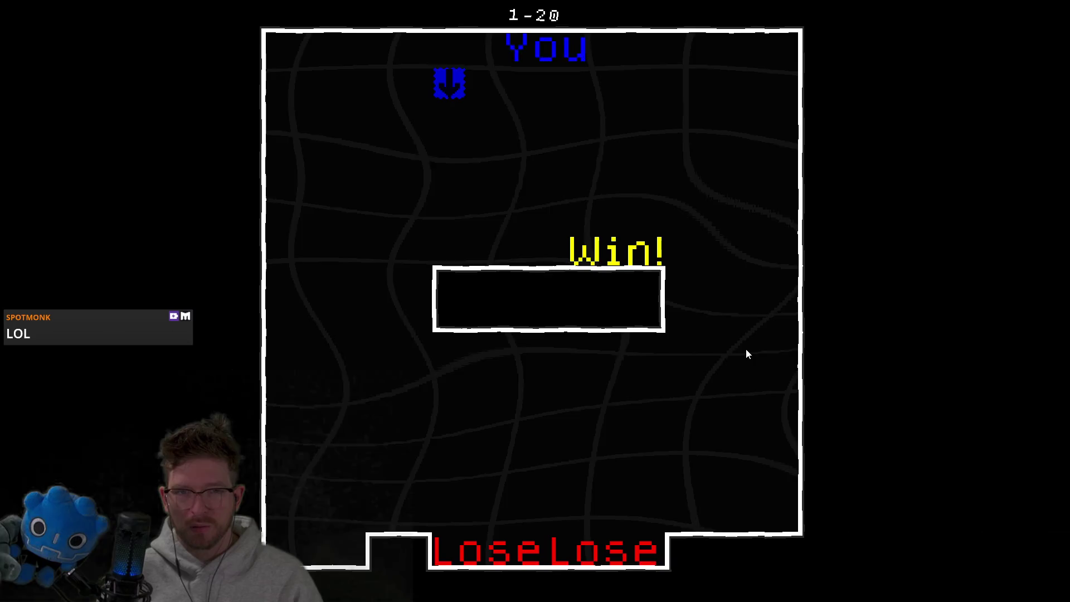
pyautogui.press('Down')
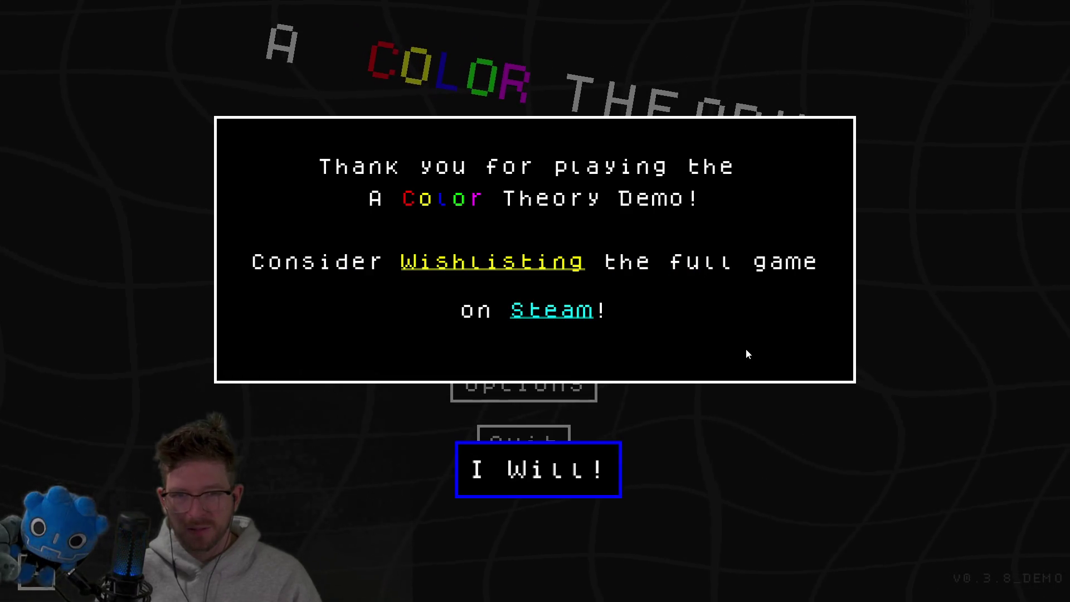
# Dismiss the thank-you message, browse level select to 1-6, back out and quit the game.
pyautogui.press('Return')
pyautogui.press('Down')
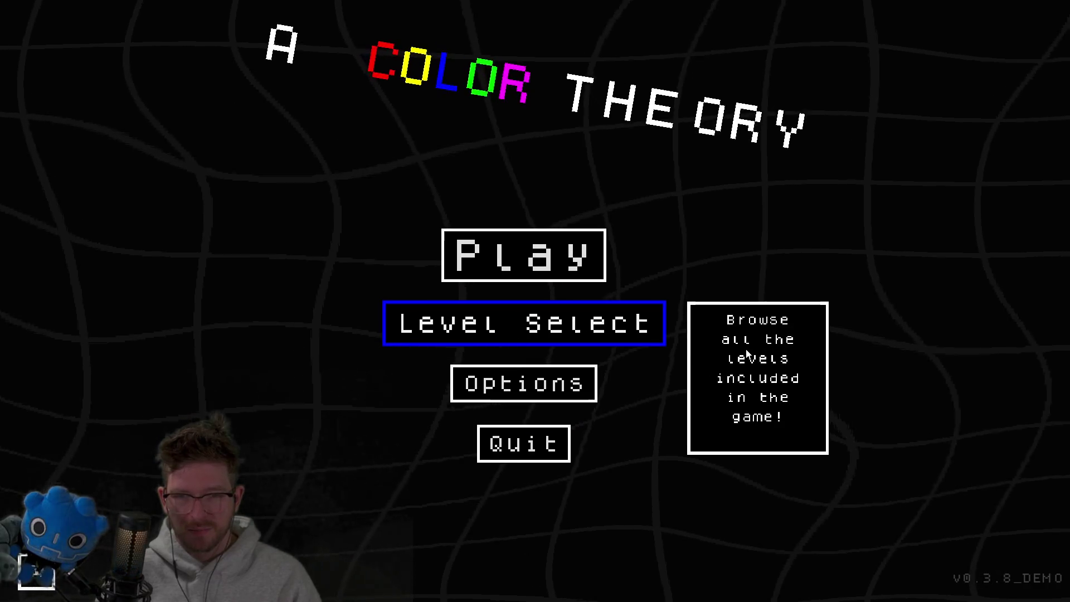
pyautogui.press('Return')
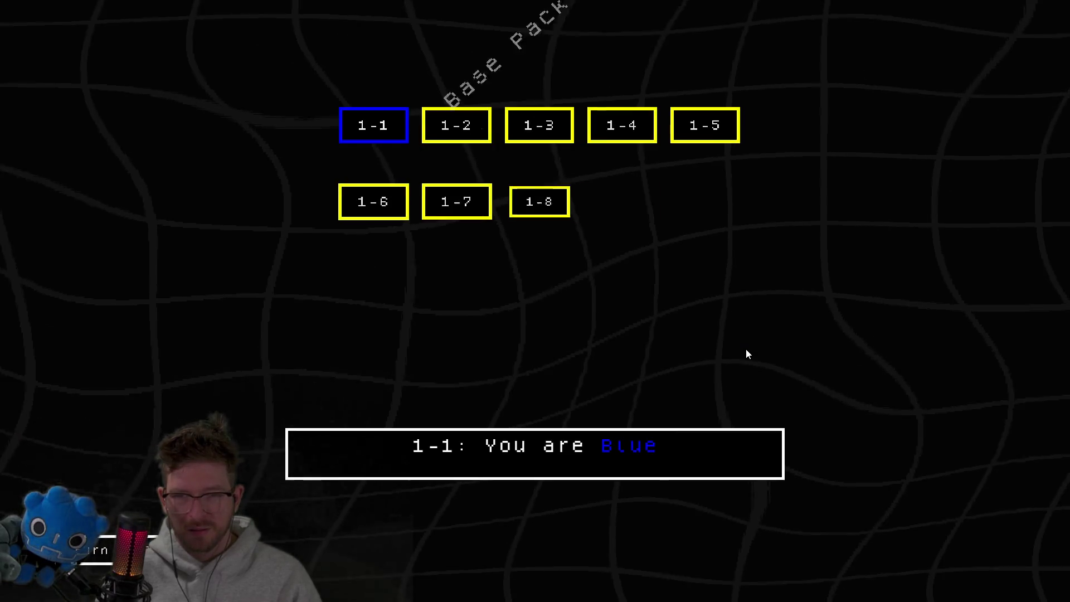
pyautogui.press('Down')
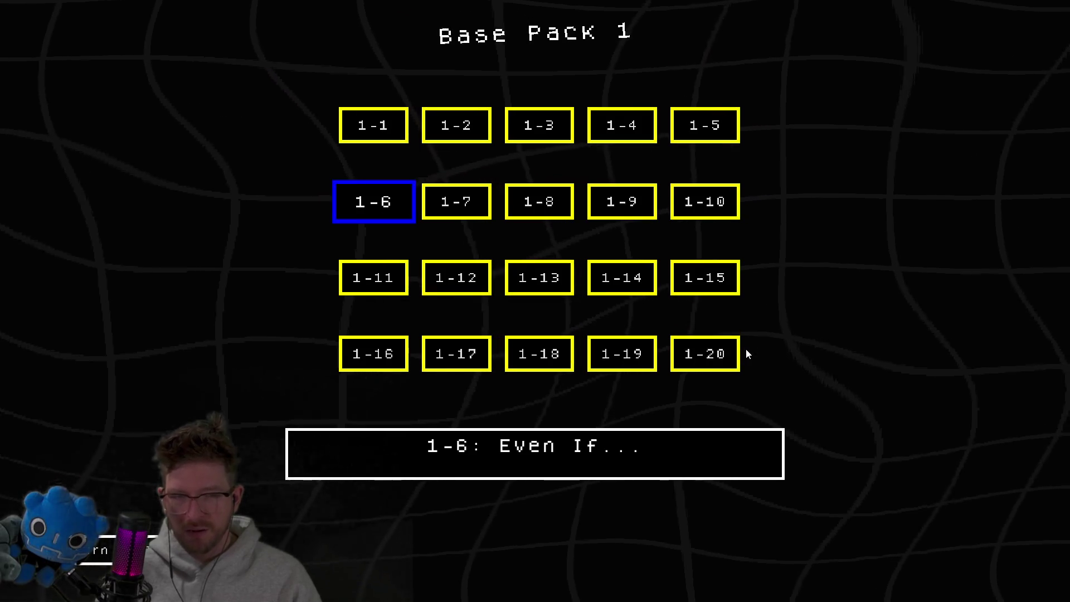
pyautogui.press('Return')
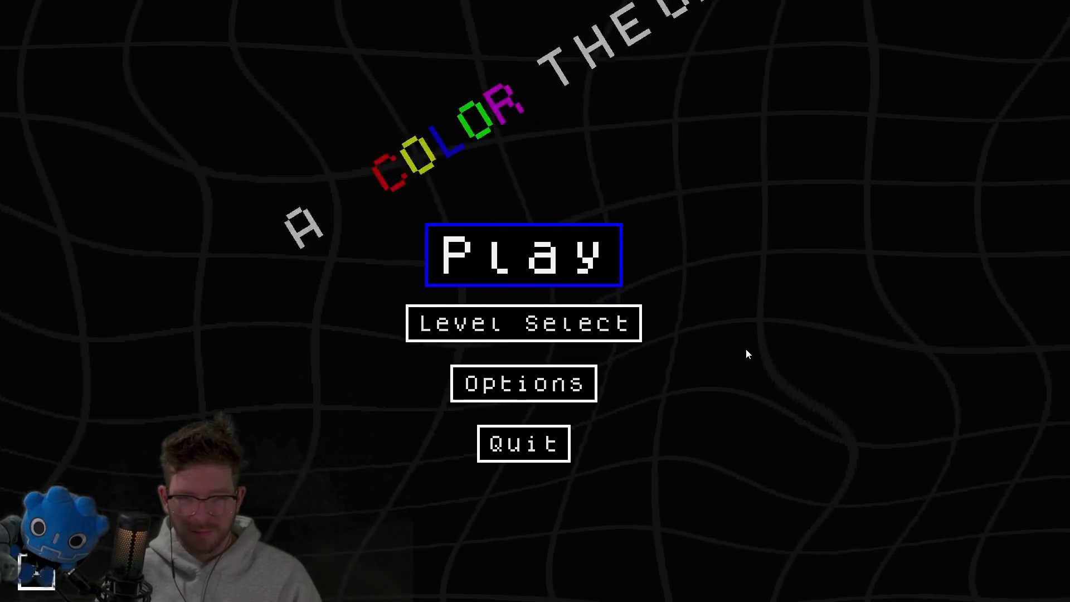
pyautogui.press('Down')
pyautogui.press('Down')
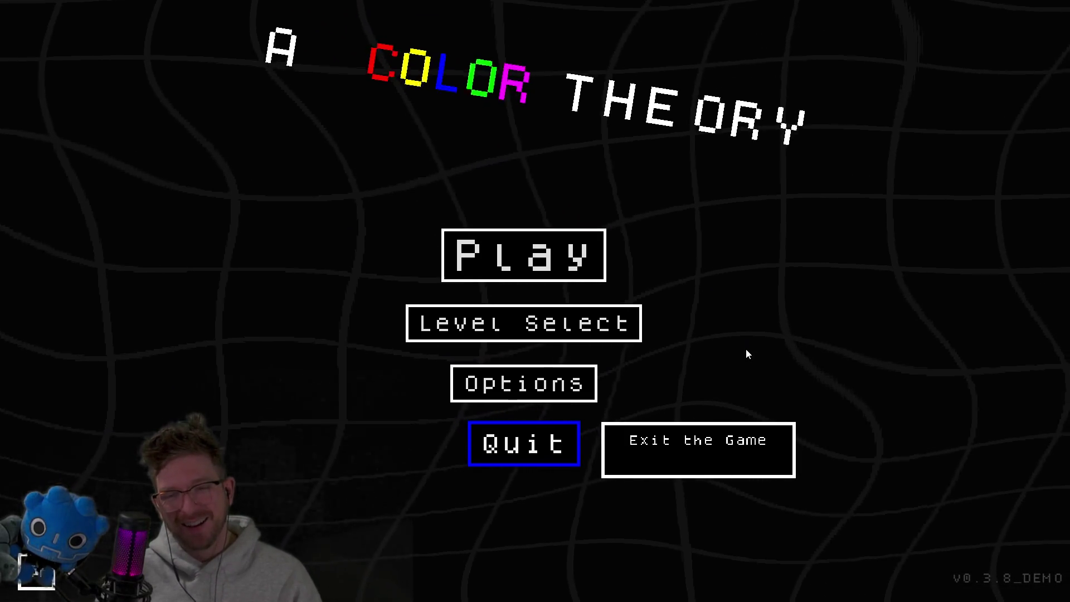
pyautogui.press('Return')
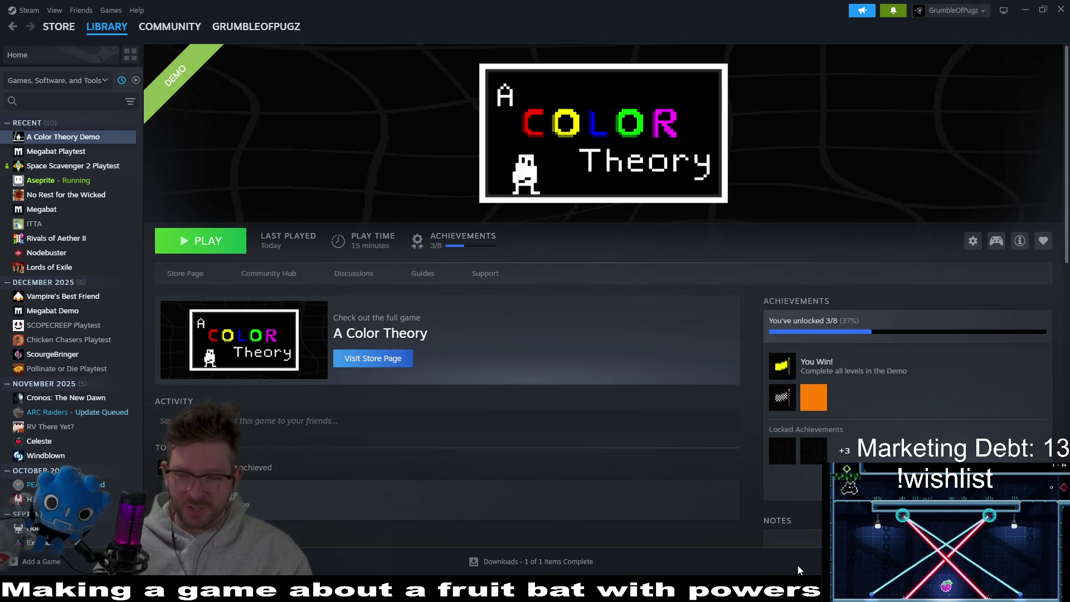
# Switch from the Steam library back to Aseprite with construction-hat.aseprite.
pyautogui.hotkey('alt', 'Tab')
pyautogui.scroll(-4, 528, 282)
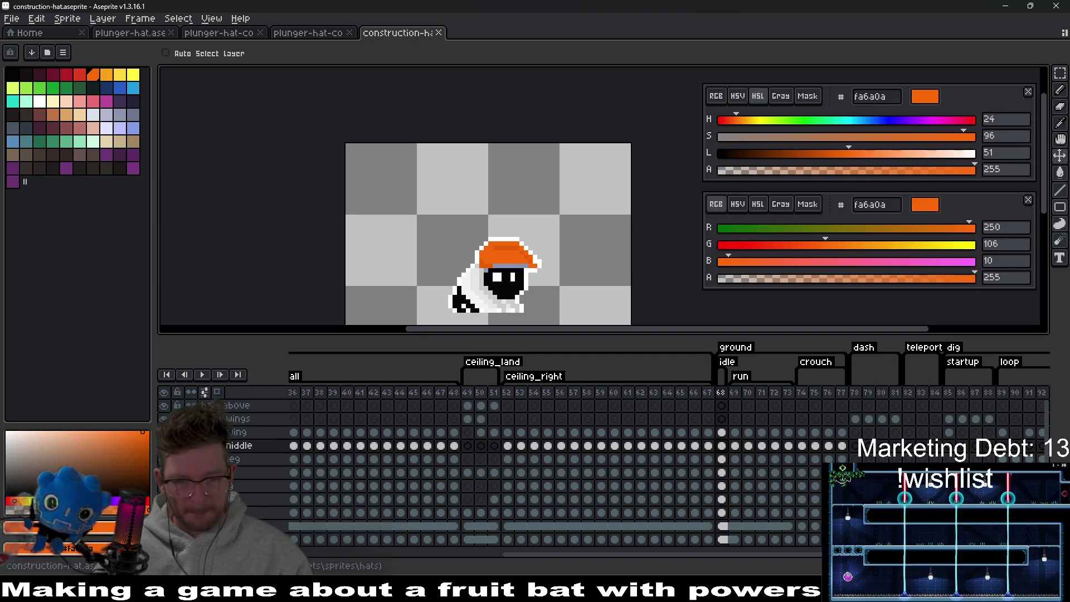
# Zoom in on the hat, pick the main orange #fa6a0a, and paint over the darker strip.
pyautogui.moveTo(524, 594)
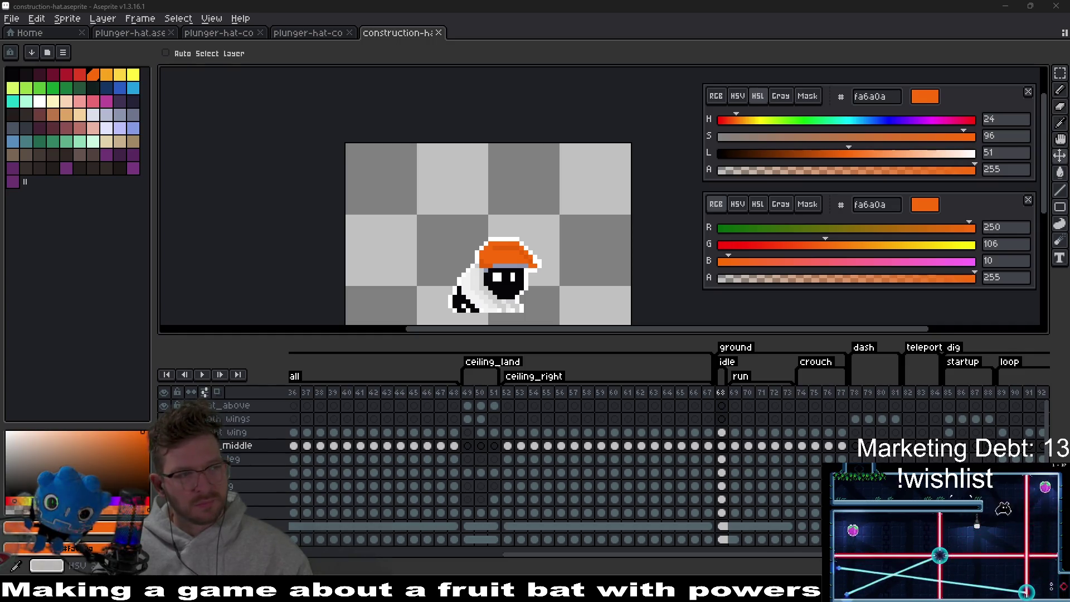
pyautogui.scroll(4, 510, 248)
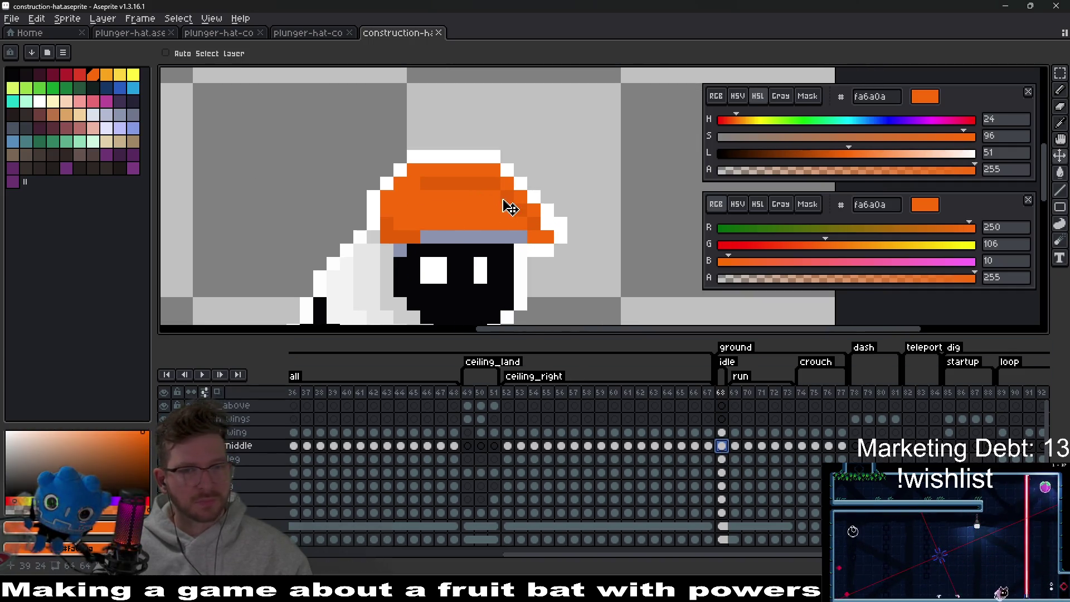
pyautogui.press('i')
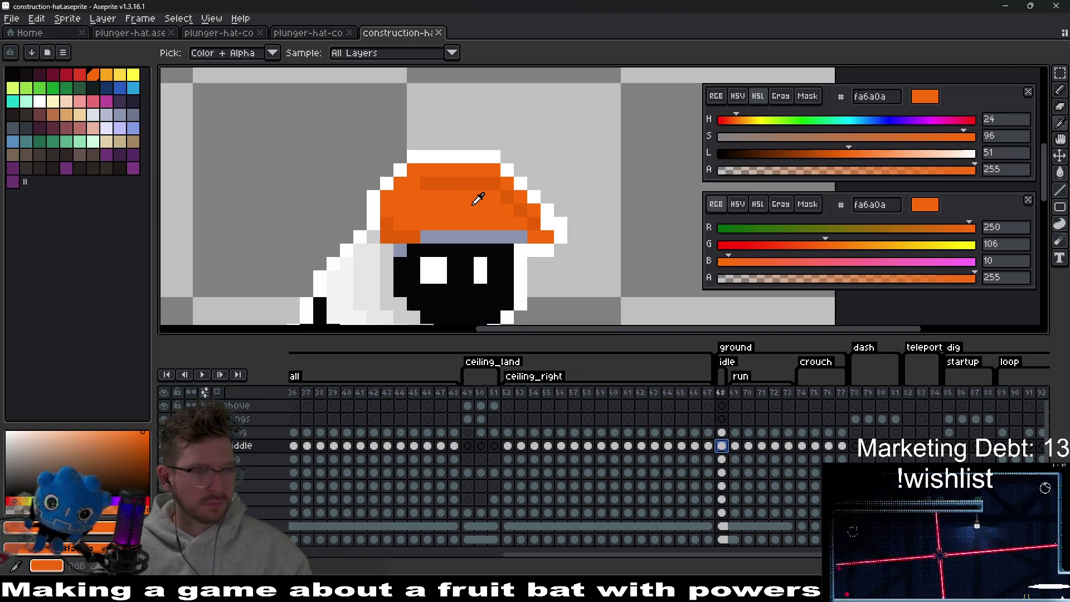
pyautogui.press('b')
pyautogui.click(524, 214)
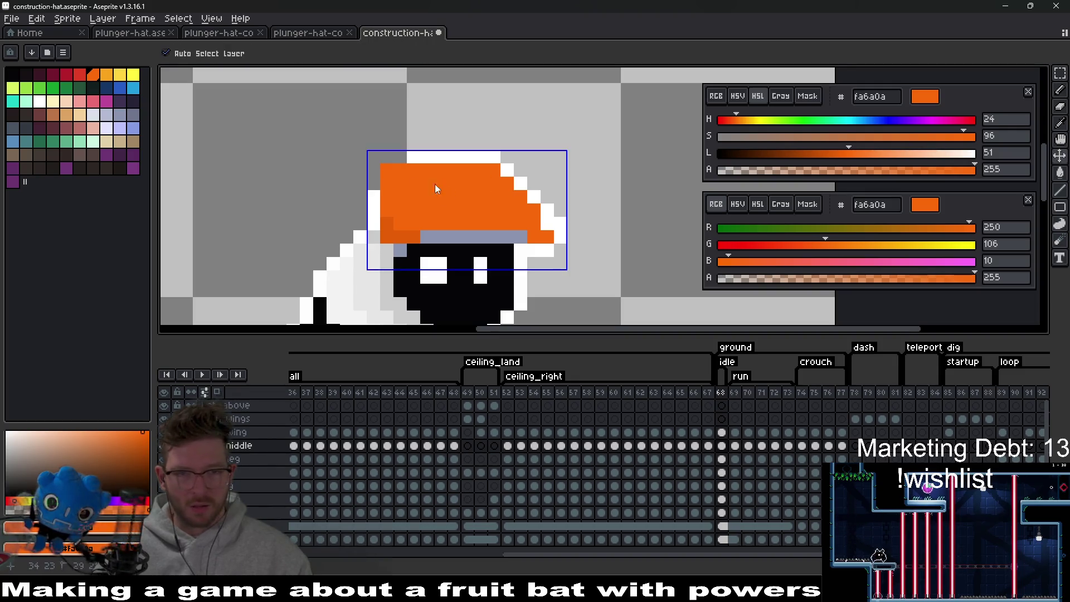
pyautogui.moveTo(424, 183); pyautogui.dragTo(490, 184)
# Pick the hat's darker orange and paint over the grey band beneath the hat.
pyautogui.scroll(-5, 490, 183)
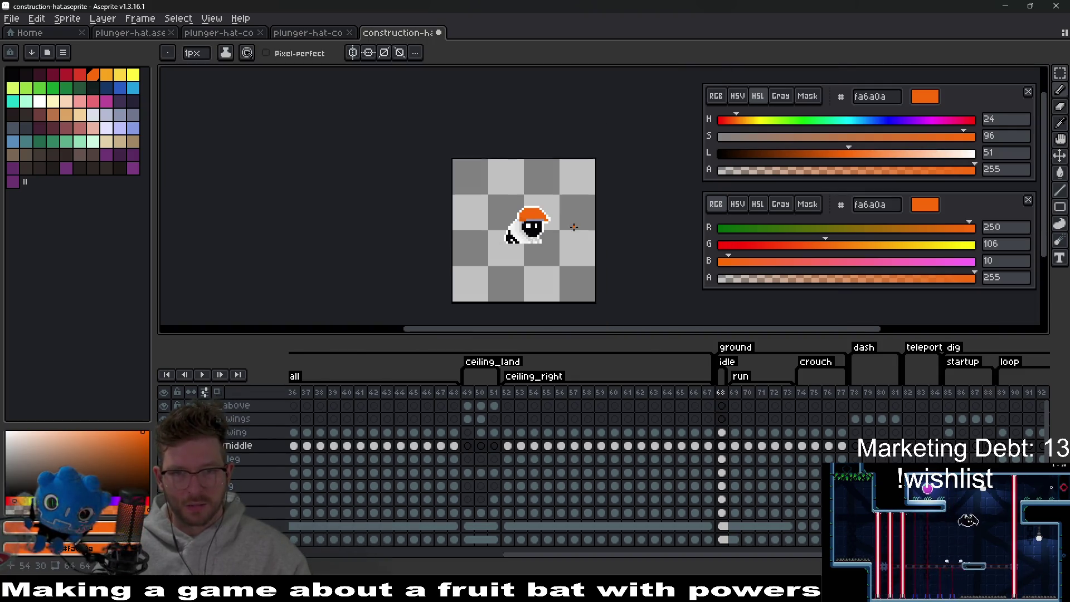
pyautogui.scroll(5, 536, 207)
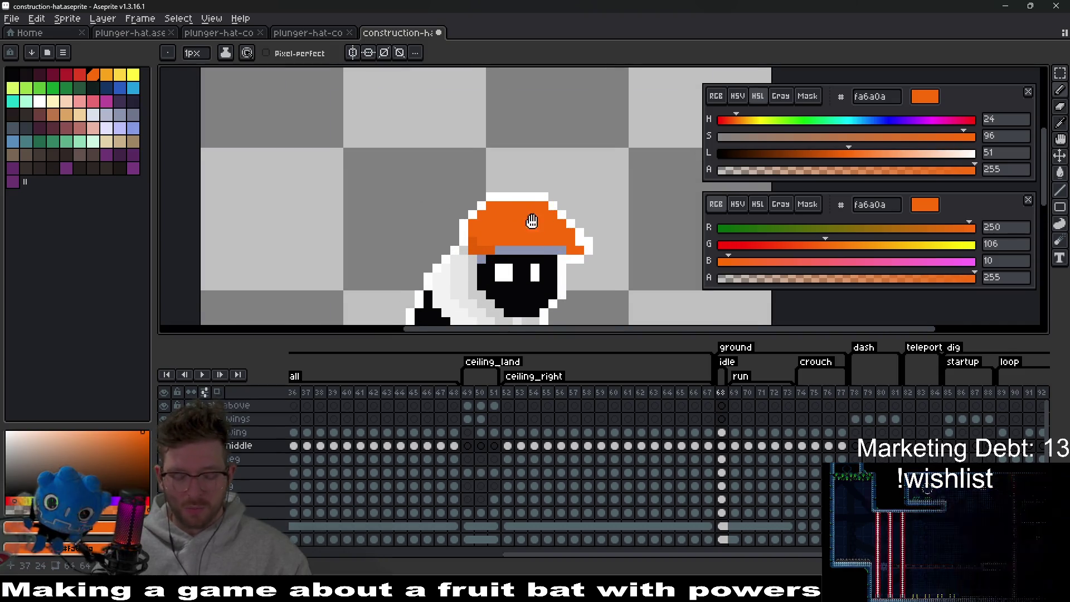
pyautogui.press('i')
pyautogui.click(461, 232)
pyautogui.press('b')
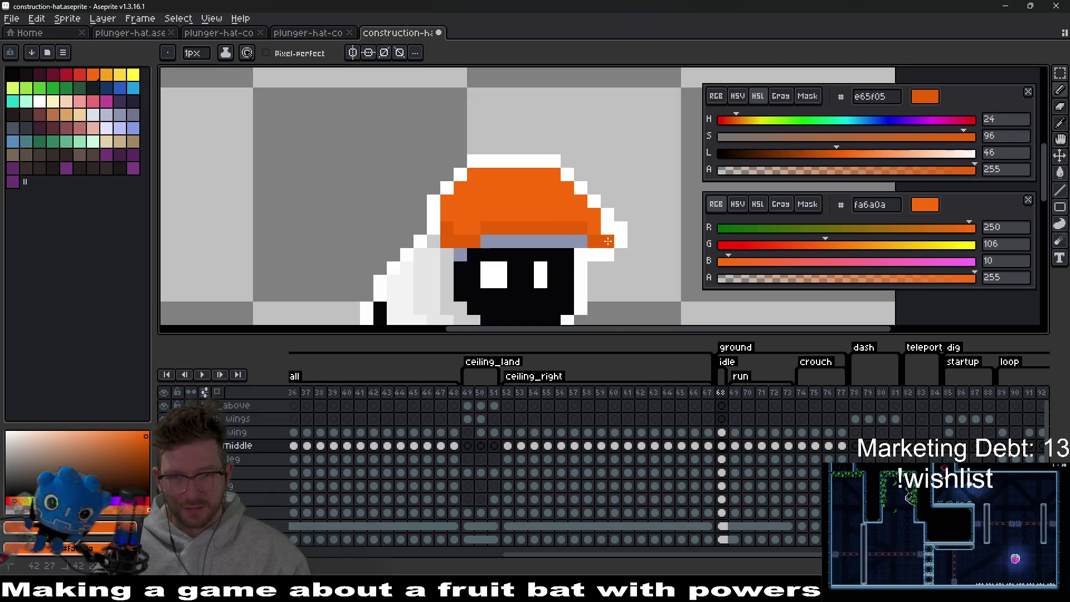
pyautogui.scroll(-5, 483, 228)
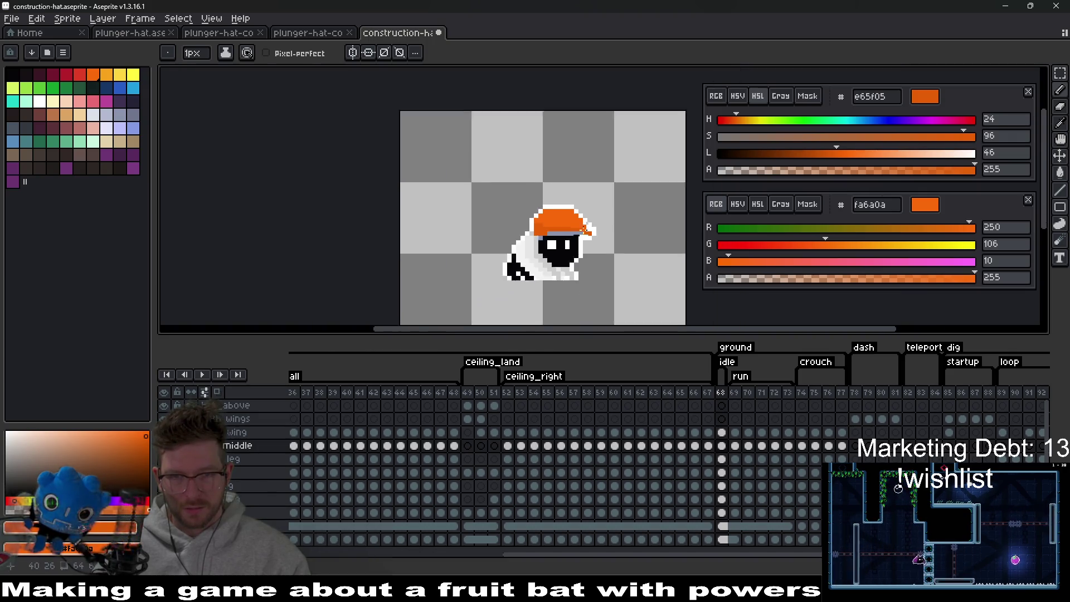
pyautogui.scroll(5, 585, 239)
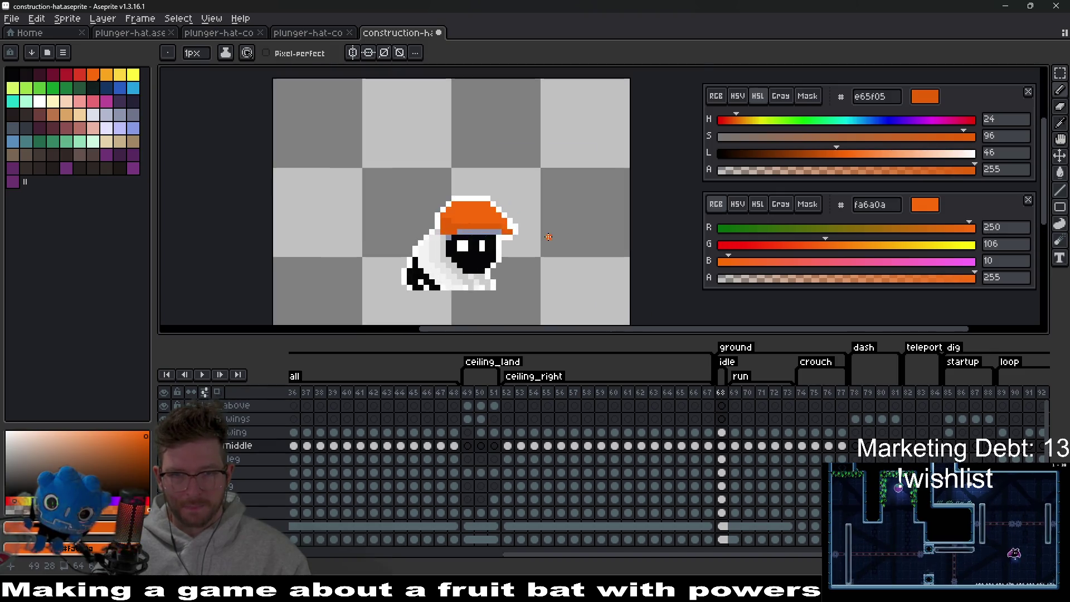
pyautogui.moveTo(495, 228); pyautogui.dragTo(429, 230)
# Erase the two stray white pixels at the hat's brim.
pyautogui.scroll(-4, 530, 234)
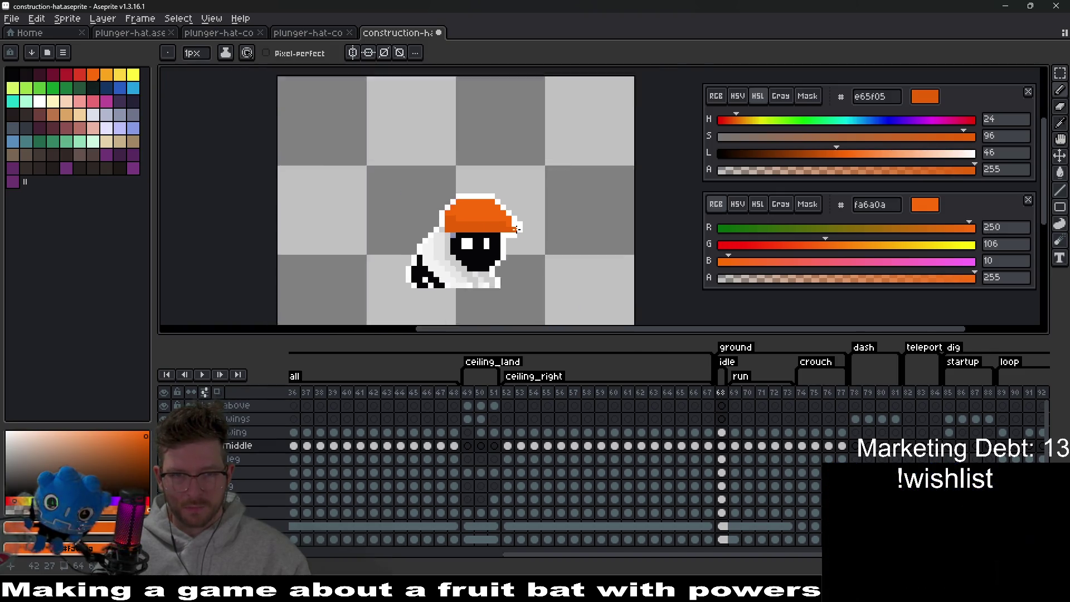
pyautogui.scroll(4, 496, 228)
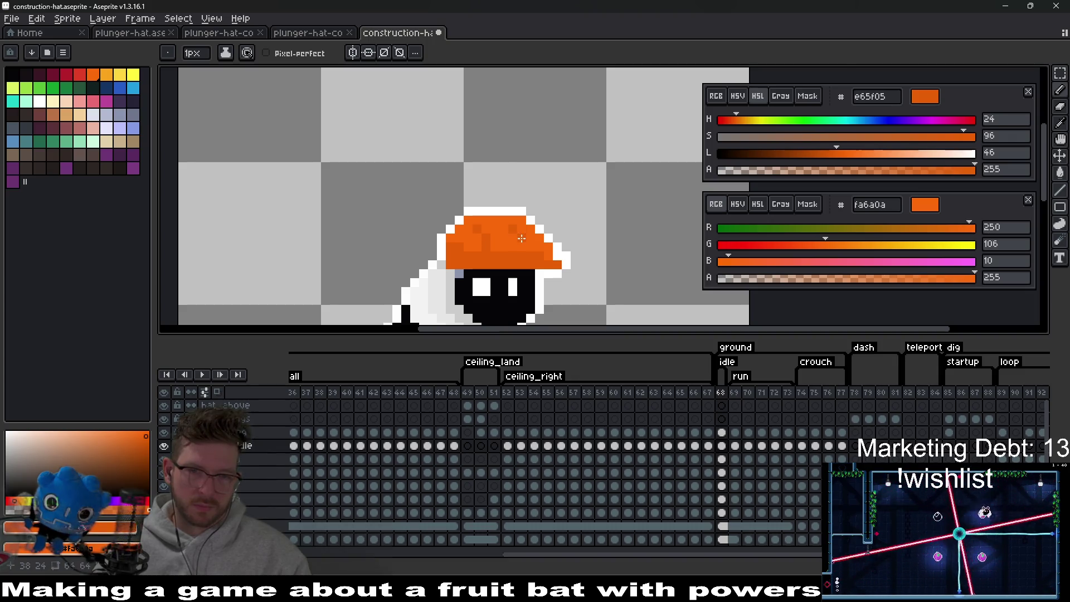
pyautogui.scroll(-4, 557, 256)
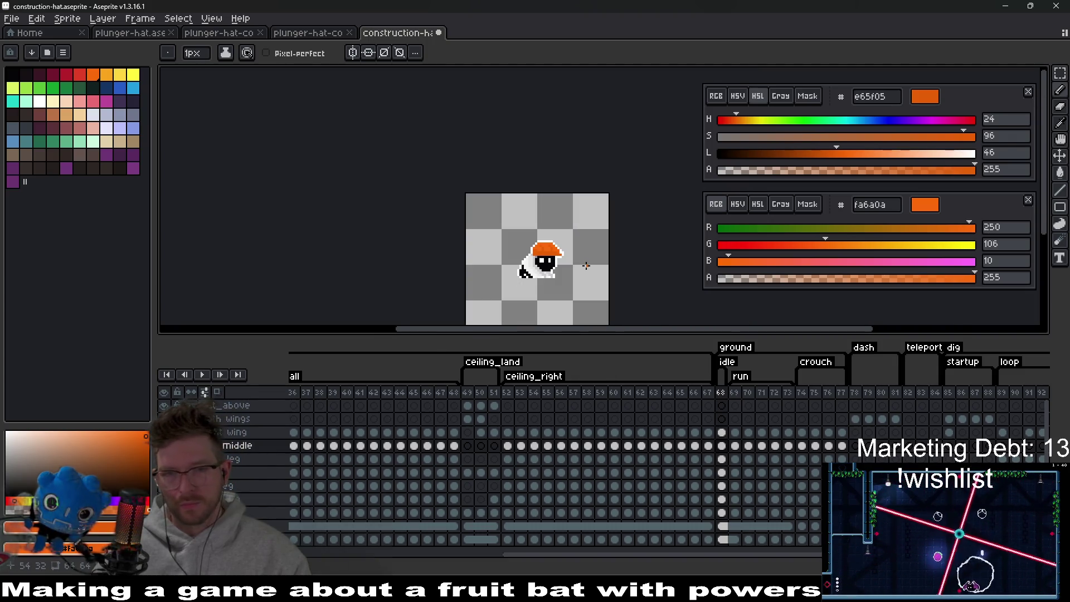
pyautogui.scroll(2, 561, 252)
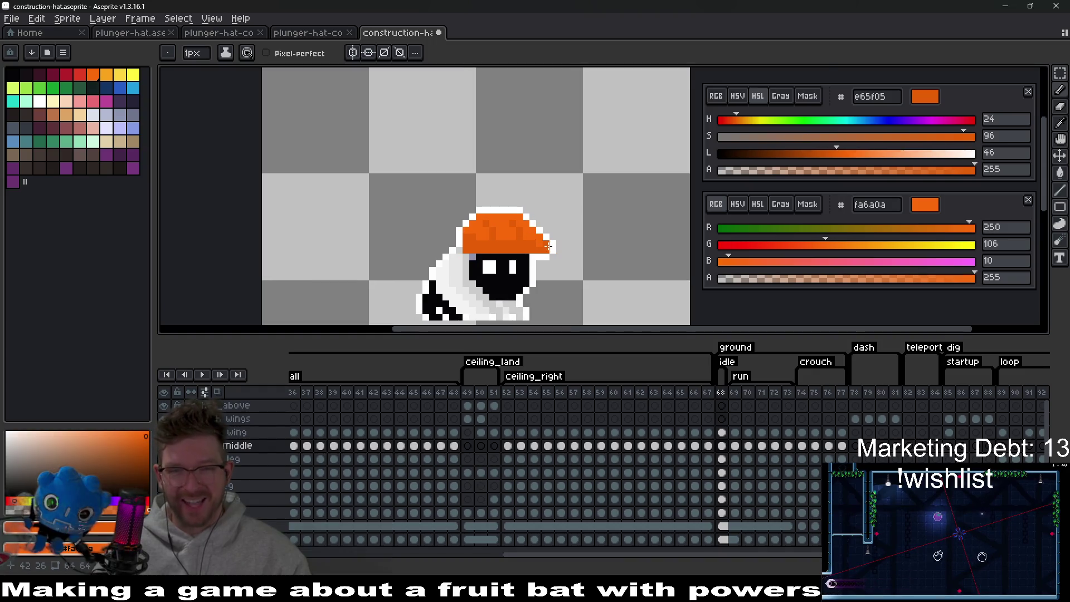
pyautogui.scroll(2, 549, 245)
pyautogui.press('e')
pyautogui.click(555, 252)
pyautogui.click(543, 266)
# Pick white from the outline and add white pixels at the brim's lower right and right edge.
pyautogui.press('i')
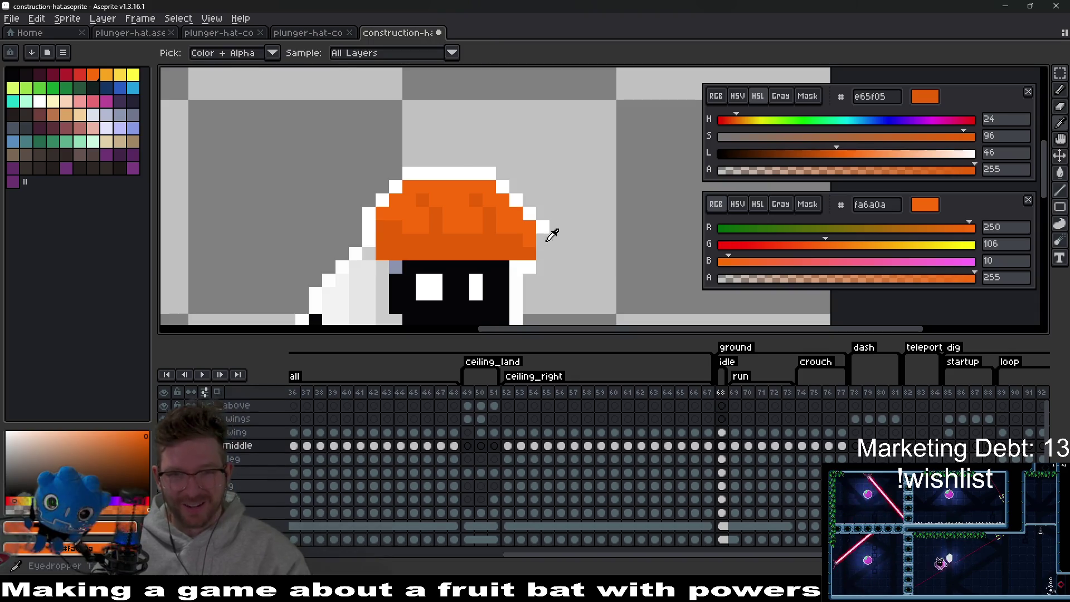
pyautogui.click(546, 228)
pyautogui.press('b')
pyautogui.click(544, 266)
pyautogui.scroll(-4, 600, 297)
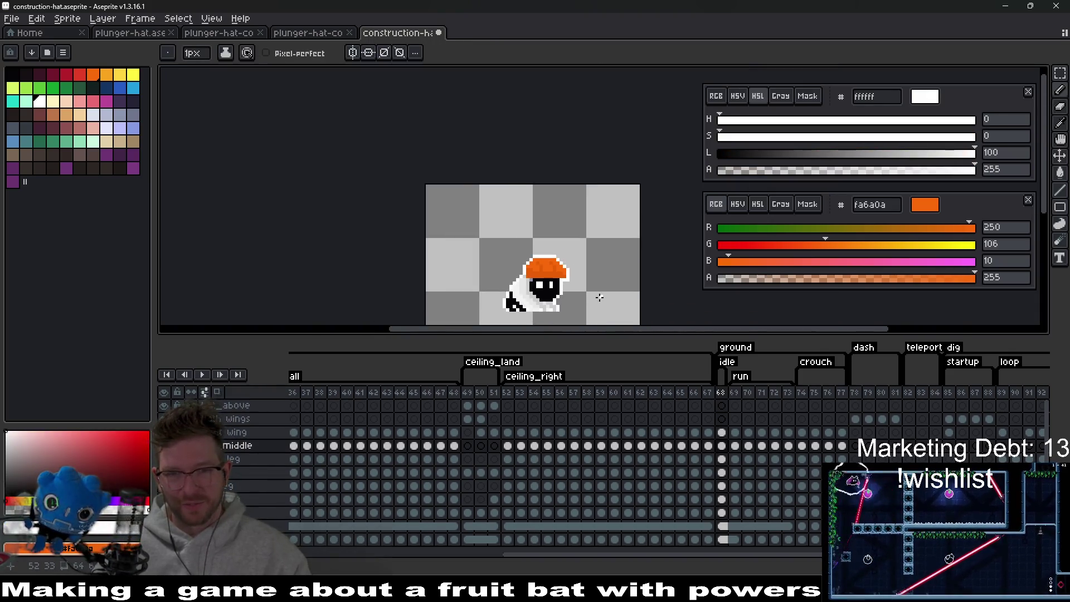
pyautogui.scroll(-1, 600, 297)
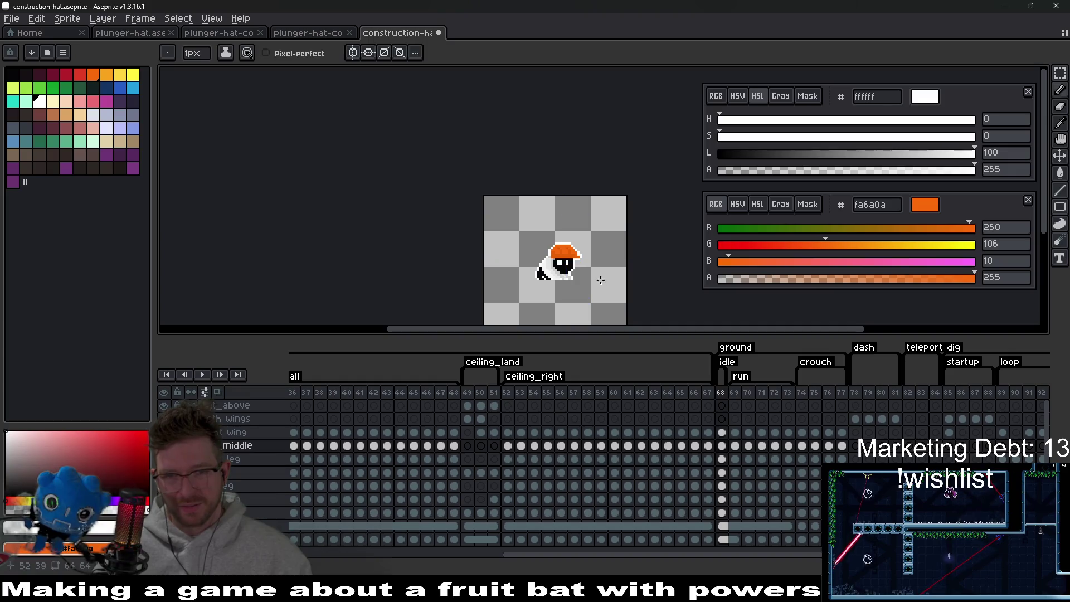
pyautogui.scroll(3, 593, 264)
pyautogui.scroll(1, 572, 266)
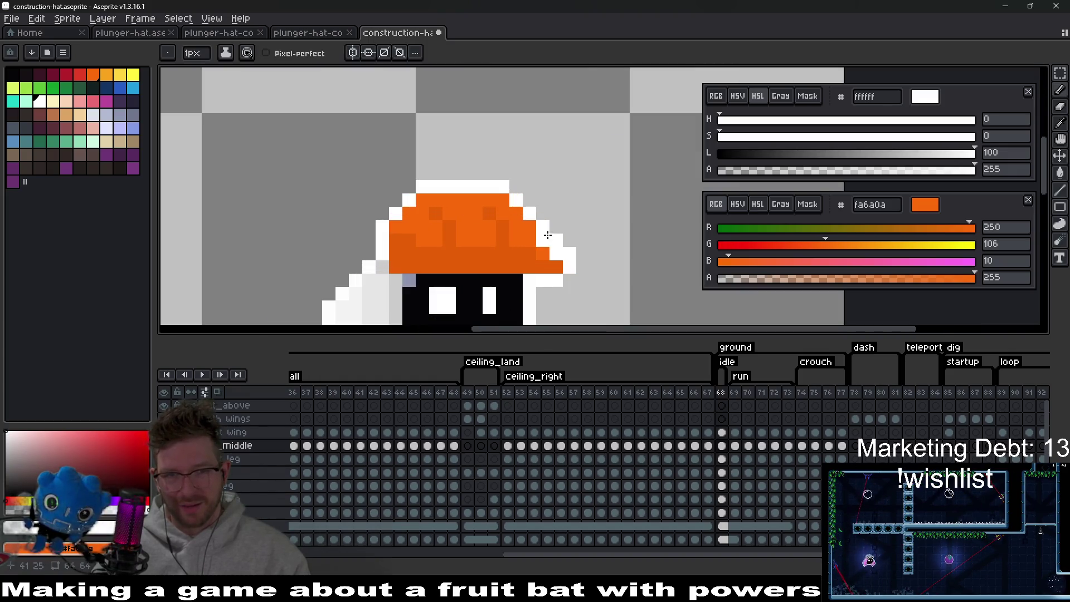
pyautogui.click(572, 266)
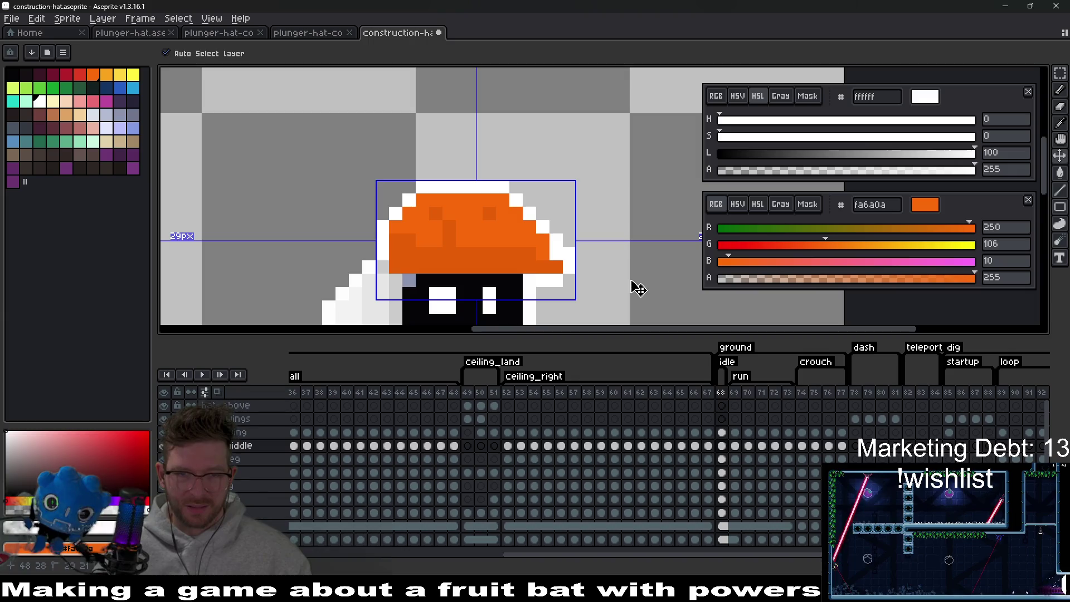
# Pick the main orange and recolour a row across the hat.
pyautogui.scroll(-2, 557, 246)
pyautogui.scroll(2, 551, 237)
pyautogui.keyDown('alt'); pyautogui.click(547, 222); pyautogui.keyUp('alt')
pyautogui.moveTo(539, 234); pyautogui.dragTo(424, 233)
pyautogui.scroll(-6, 511, 233)
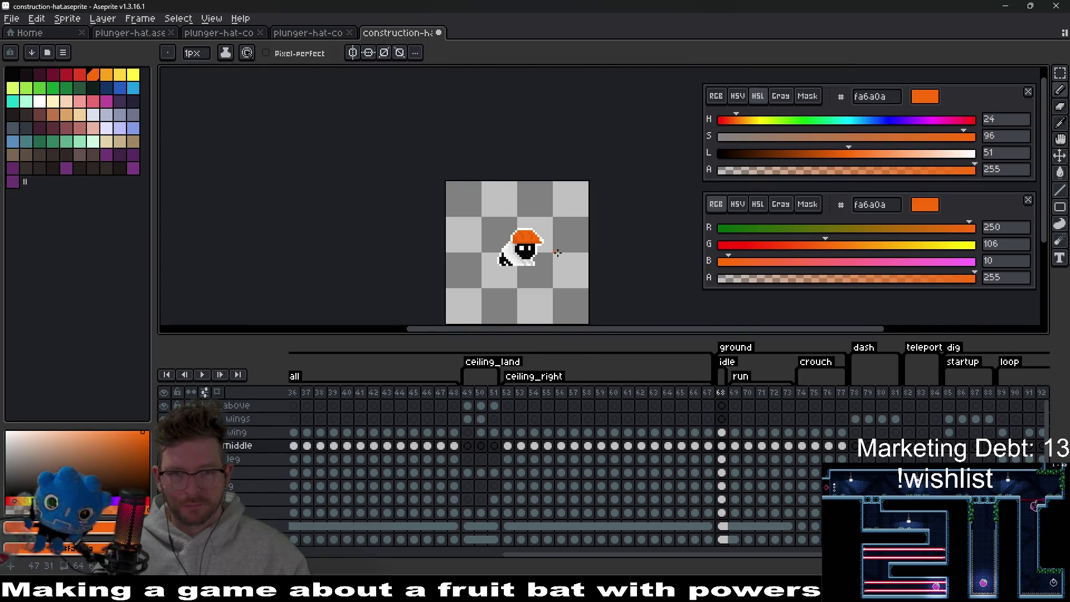
pyautogui.scroll(5, 549, 254)
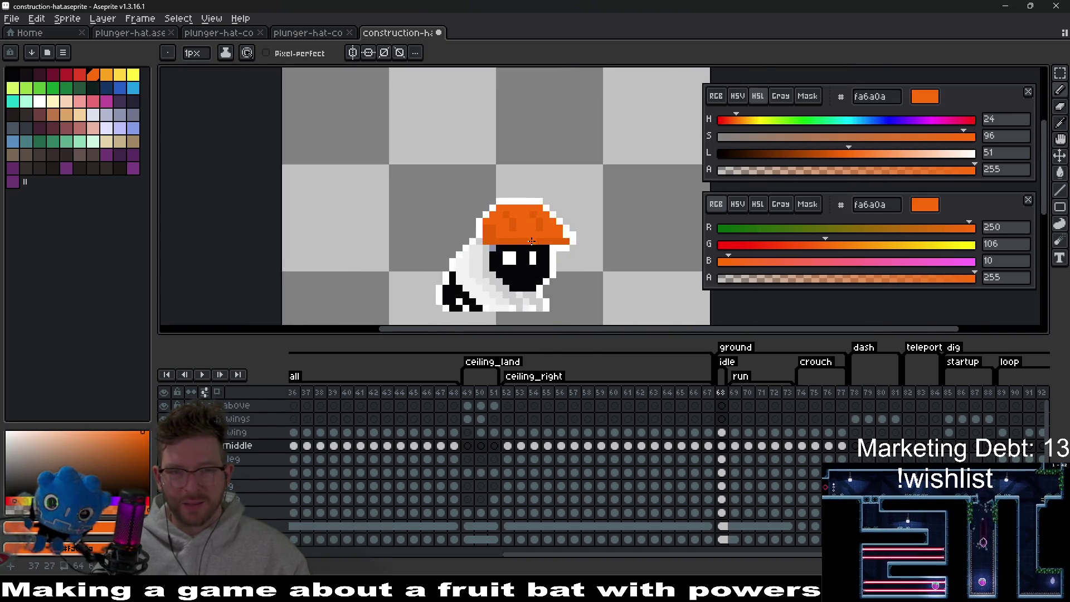
pyautogui.scroll(-7, 477, 223)
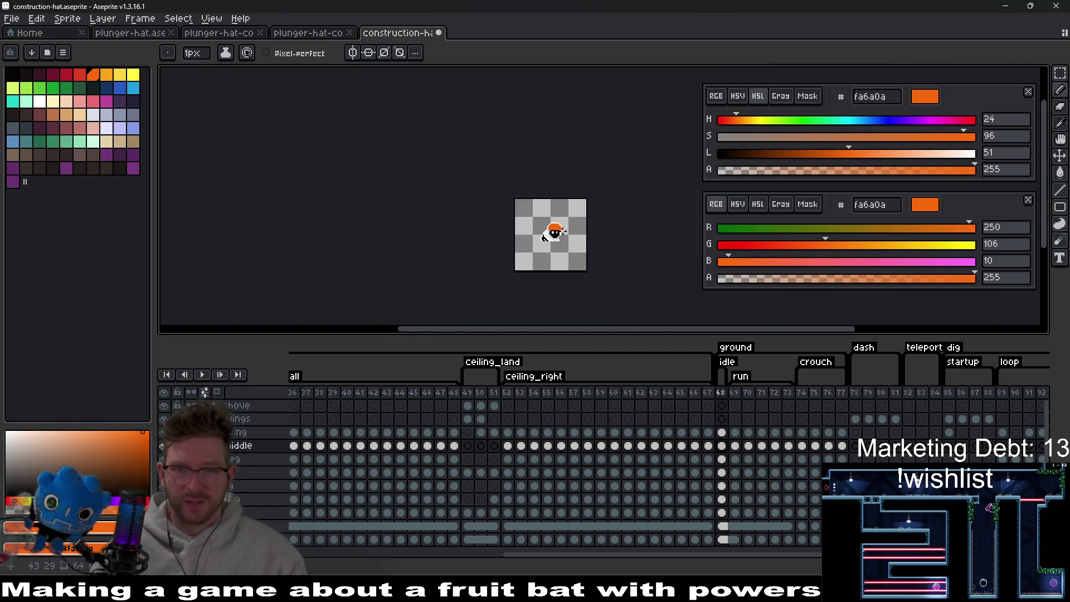
pyautogui.scroll(6, 535, 225)
# Pan across the hat and pick the darker and main orange shades for shading.
pyautogui.moveTo(472, 189)
pyautogui.mouseDown()
pyautogui.moveTo(485, 227)
pyautogui.moveTo(584, 248)
pyautogui.mouseUp()
pyautogui.keyDown('alt'); pyautogui.click(536, 242); pyautogui.keyUp('alt')
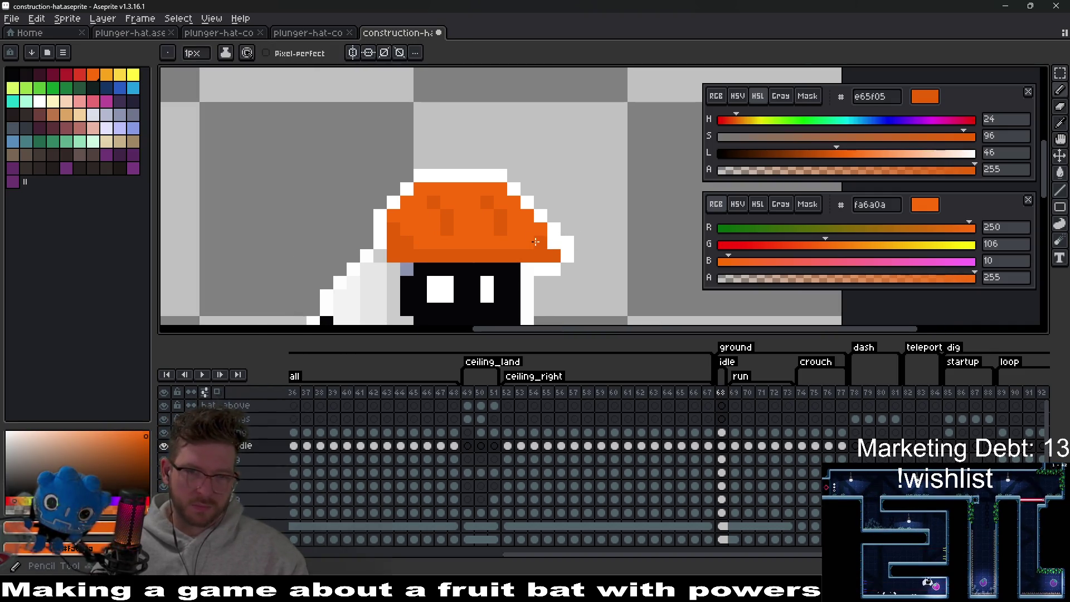
pyautogui.scroll(-6, 592, 272)
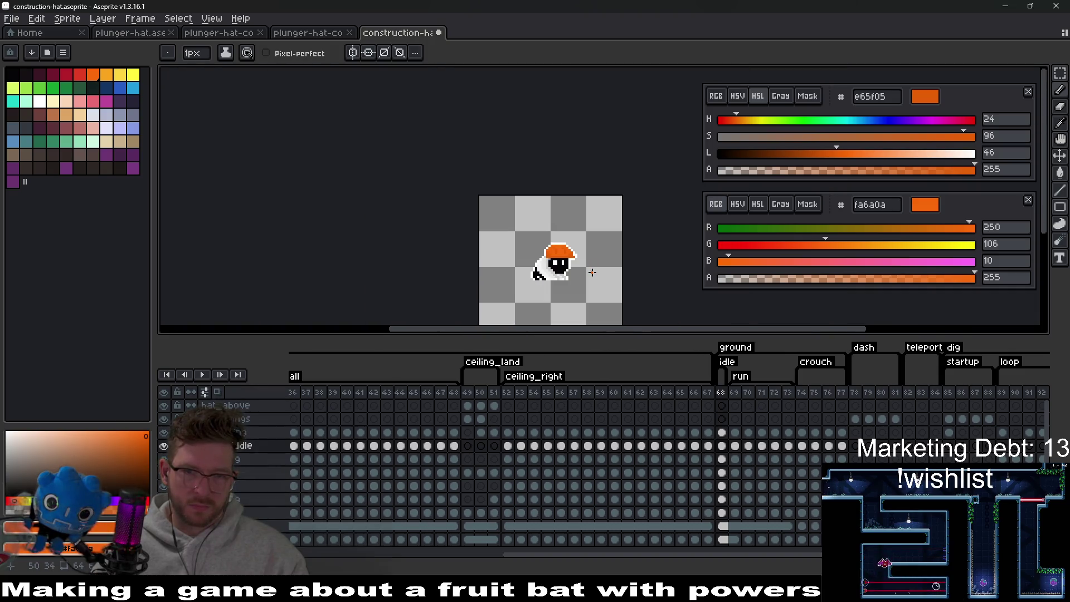
pyautogui.scroll(6, 564, 252)
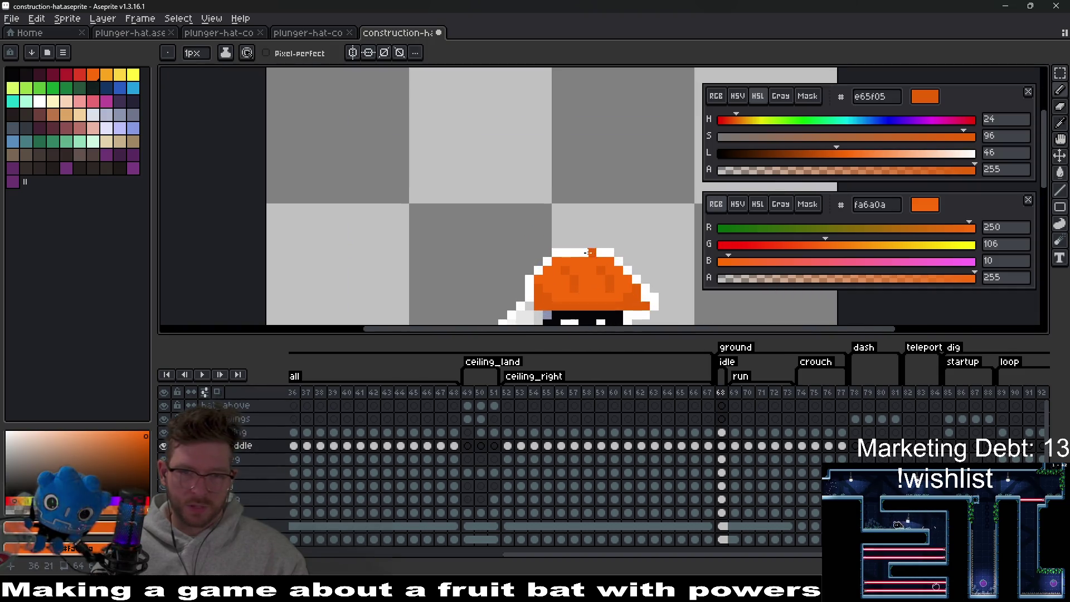
pyautogui.keyDown('alt'); pyautogui.click(541, 245); pyautogui.keyUp('alt')
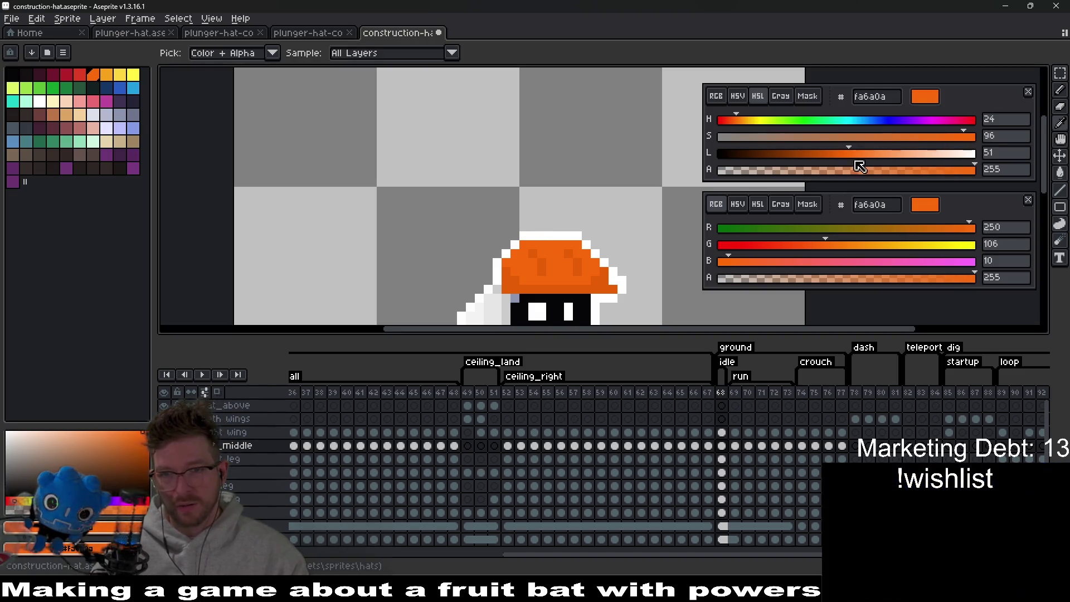
# Lighten the drawing orange slightly and paint a highlight stroke along the hat's top edge.
pyautogui.moveTo(855, 153); pyautogui.dragTo(869, 152)
pyautogui.scroll(3, 551, 260)
pyautogui.press('b')
pyautogui.click(483, 260)
pyautogui.moveTo(443, 266)
pyautogui.mouseDown()
pyautogui.moveTo(471, 214)
pyautogui.moveTo(603, 214)
pyautogui.mouseUp()
pyautogui.scroll(-2, 598, 258)
pyautogui.scroll(-5, 597, 258)
pyautogui.scroll(4, 585, 262)
# Brighten the highlight orange further and extend the highlight up the left and along the top.
pyautogui.click(890, 159)
pyautogui.click(976, 136)
pyautogui.scroll(3, 566, 242)
pyautogui.click(565, 242)
pyautogui.hotkey('ctrl', 'z')
pyautogui.moveTo(549, 240)
pyautogui.mouseDown()
pyautogui.moveTo(576, 214)
pyautogui.moveTo(645, 218)
pyautogui.mouseUp()
pyautogui.scroll(-5, 651, 220)
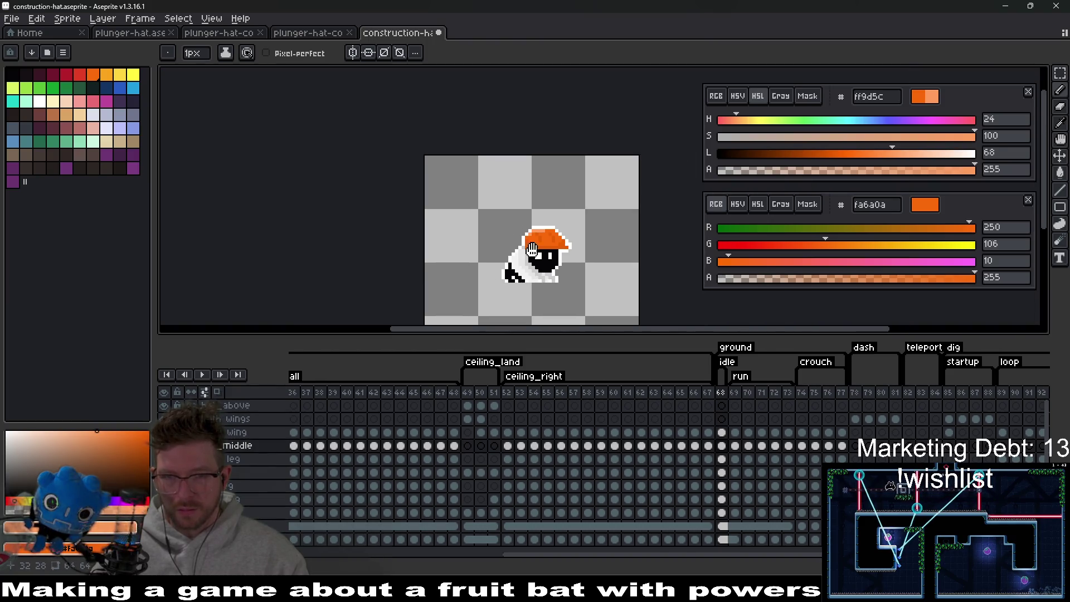
pyautogui.scroll(3, 614, 223)
# Try repainting the top-row pixels in a deeper orange, undoing and redoing the darker strokes.
pyautogui.moveTo(893, 153); pyautogui.dragTo(845, 154)
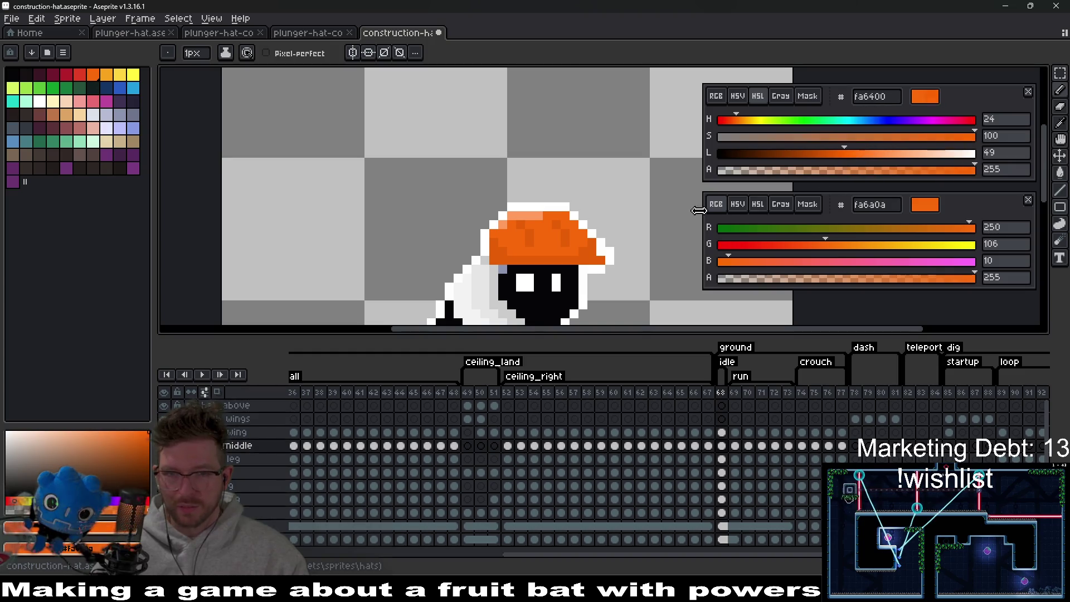
pyautogui.scroll(2, 555, 186)
pyautogui.click(556, 186)
pyautogui.moveTo(569, 153); pyautogui.dragTo(667, 152)
pyautogui.moveTo(666, 152); pyautogui.dragTo(563, 225)
pyautogui.press('v')
pyautogui.hotkey('ctrl', 'z')
pyautogui.hotkey('ctrl', 'z')
pyautogui.hotkey('ctrl', 'y')
pyautogui.hotkey('ctrl', 'y')
pyautogui.press('b')
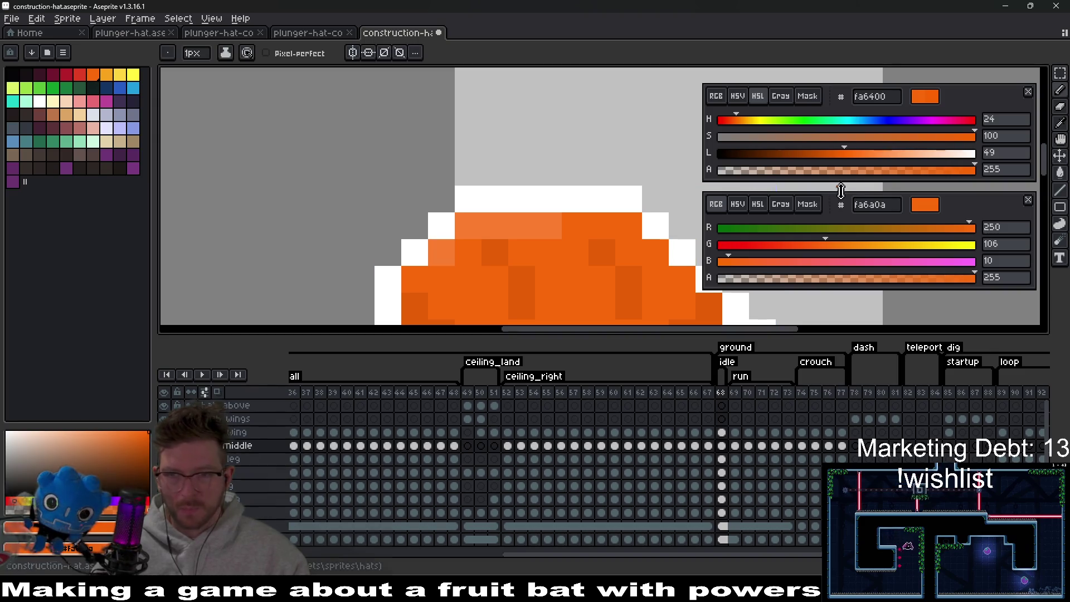
# Touch up light hat pixels and add left highlight pixels, comparing with and without them.
pyautogui.moveTo(846, 152); pyautogui.dragTo(854, 154)
pyautogui.click(440, 251)
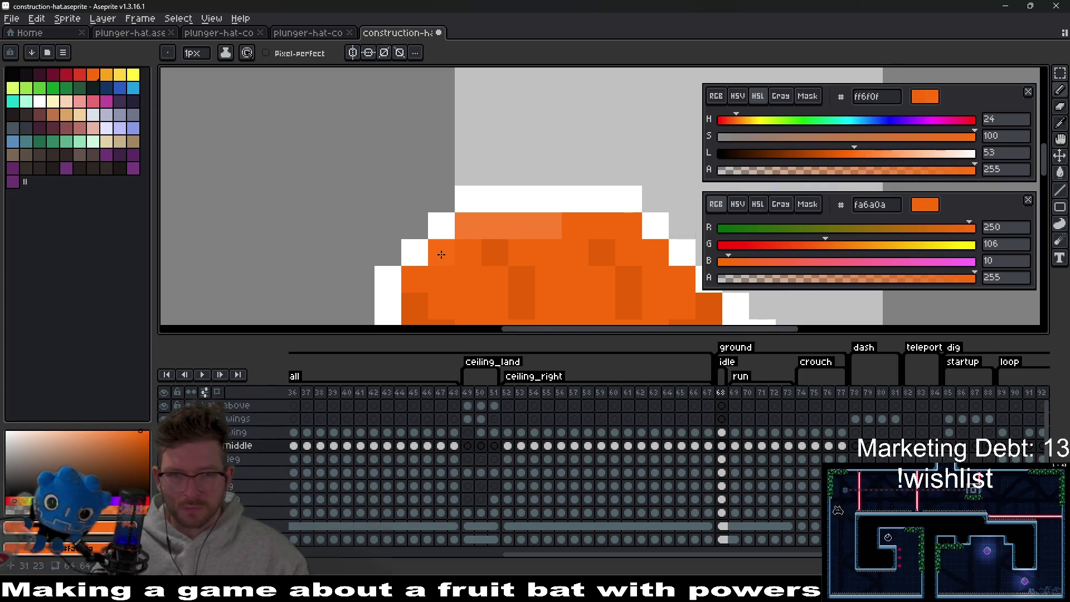
pyautogui.click(484, 226)
pyautogui.moveTo(518, 226); pyautogui.dragTo(547, 222)
pyautogui.click(469, 226)
pyautogui.click(874, 153)
pyautogui.click(442, 257)
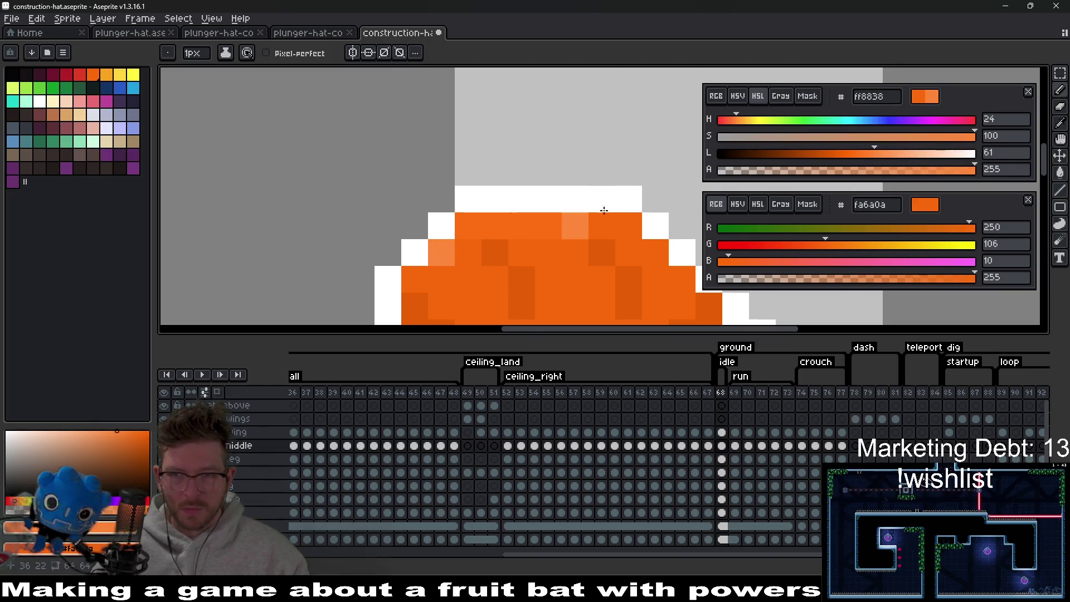
pyautogui.moveTo(939, 138)
pyautogui.mouseDown()
pyautogui.moveTo(915, 139)
pyautogui.moveTo(935, 141)
pyautogui.mouseUp()
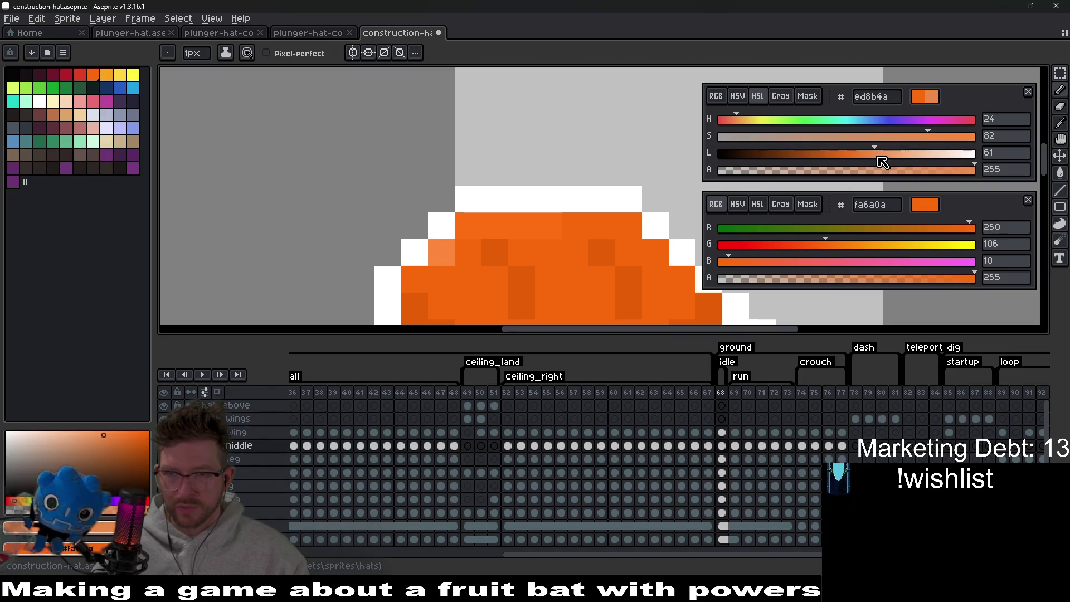
pyautogui.hotkey('ctrl', 'z')
pyautogui.hotkey('ctrl', 'z')
pyautogui.hotkey('ctrl', 'z')
pyautogui.hotkey('ctrl', 'y')
pyautogui.hotkey('ctrl', 'y')
pyautogui.hotkey('ctrl', 'z')
pyautogui.scroll(-4, 611, 268)
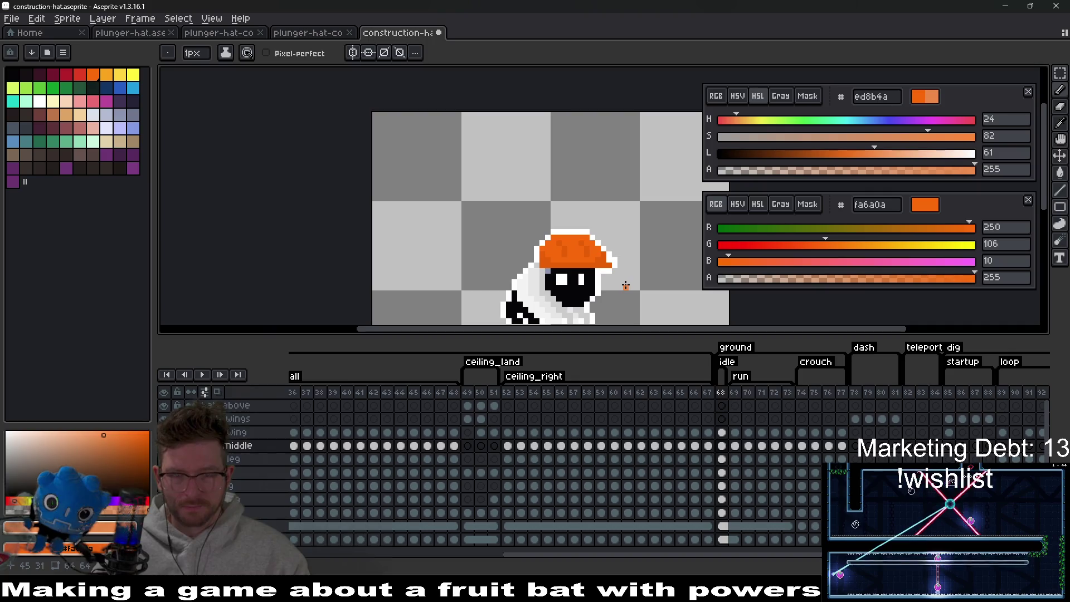
# Sample the hat's orange from the canvas and lighten it for highlights.
pyautogui.click(40, 102)
pyautogui.scroll(2, 570, 243)
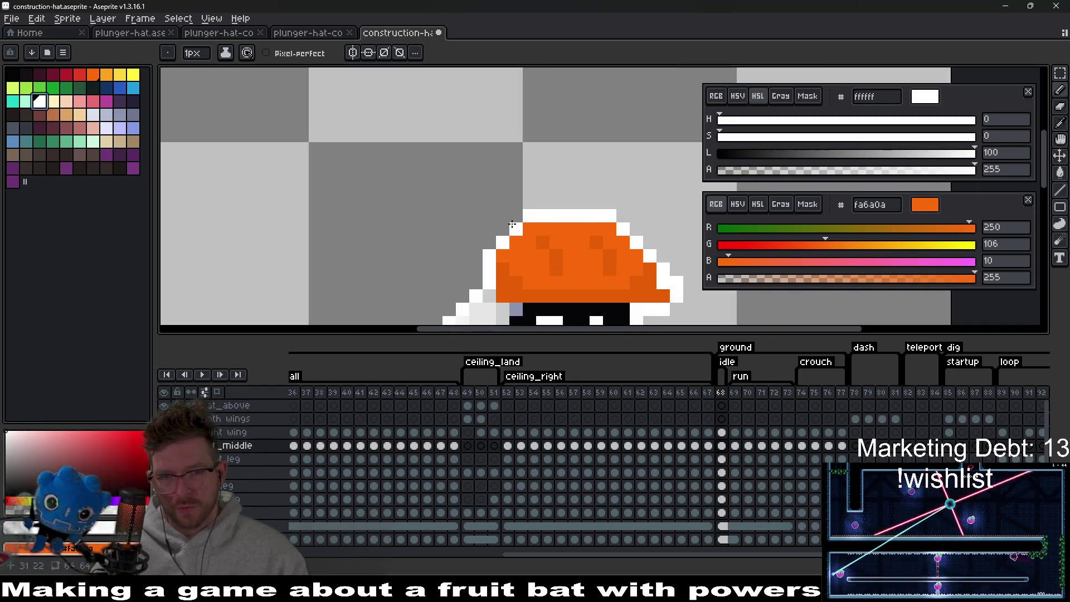
pyautogui.press('i')
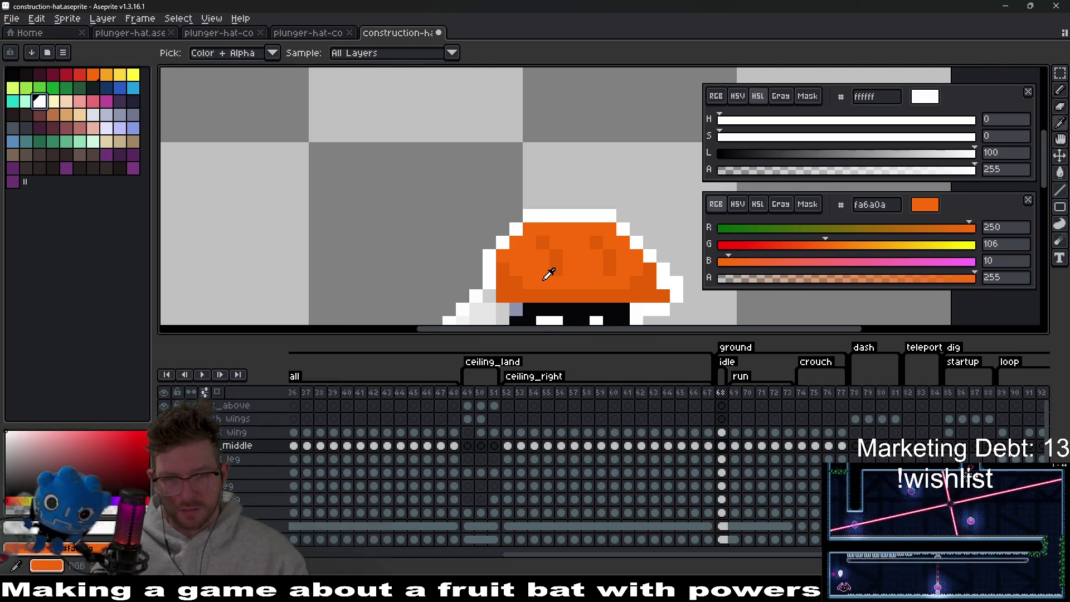
pyautogui.click(530, 242)
pyautogui.moveTo(843, 154); pyautogui.dragTo(866, 152)
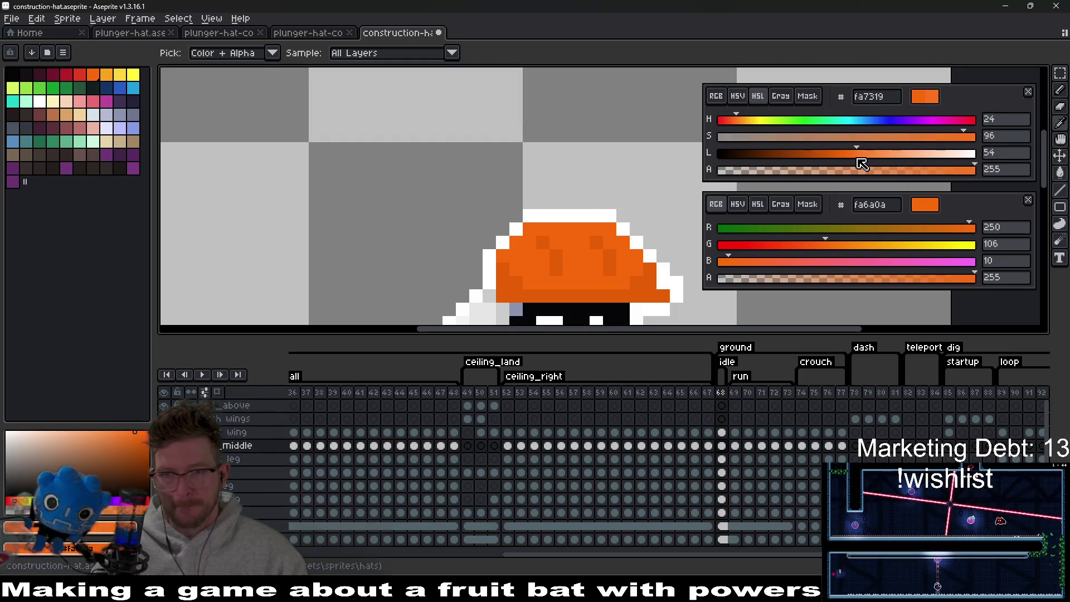
pyautogui.scroll(2, 541, 248)
# Shift the lighter orange toward yellow-orange and paint a highlight stroke along the hat's top row.
pyautogui.press('b')
pyautogui.click(872, 153)
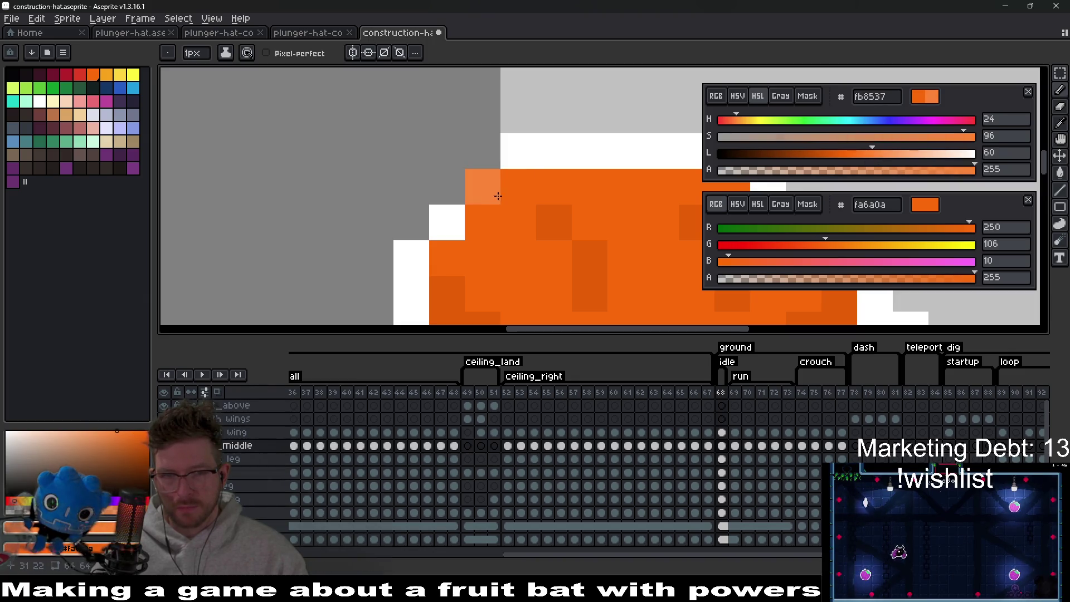
pyautogui.click(759, 122)
pyautogui.moveTo(759, 124); pyautogui.dragTo(751, 127)
pyautogui.moveTo(483, 222)
pyautogui.mouseDown()
pyautogui.moveTo(524, 193)
pyautogui.moveTo(634, 184)
pyautogui.mouseUp()
pyautogui.scroll(-3, 630, 195)
pyautogui.scroll(-2, 626, 210)
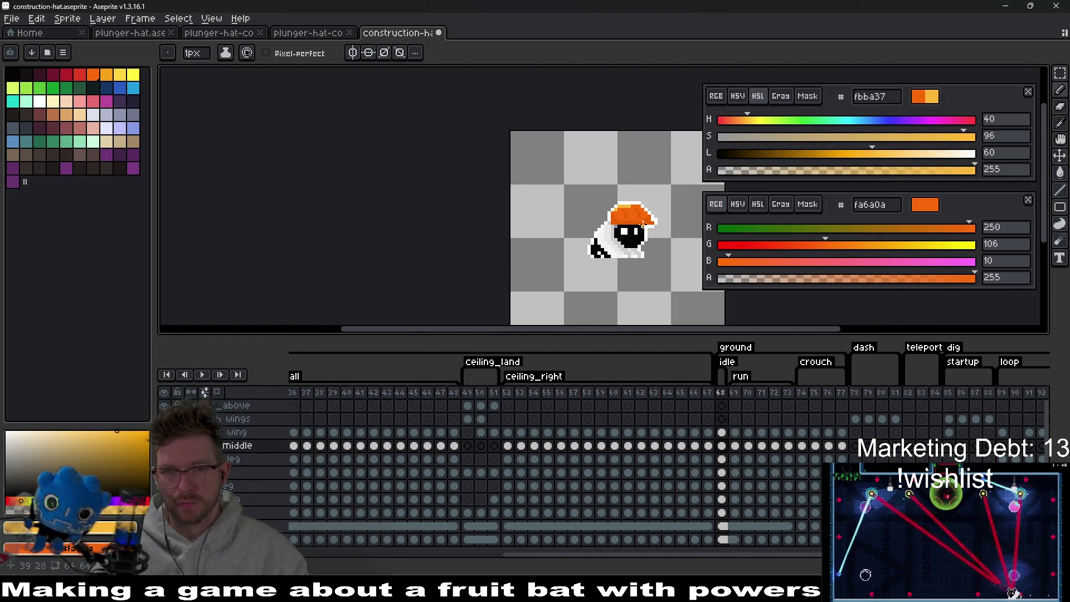
pyautogui.scroll(3, 582, 209)
# Trial Paint Bucket fills of the hat in lighter orange, then undo them.
pyautogui.press('g')
pyautogui.click(582, 209)
pyautogui.hotkey('ctrl', 'z')
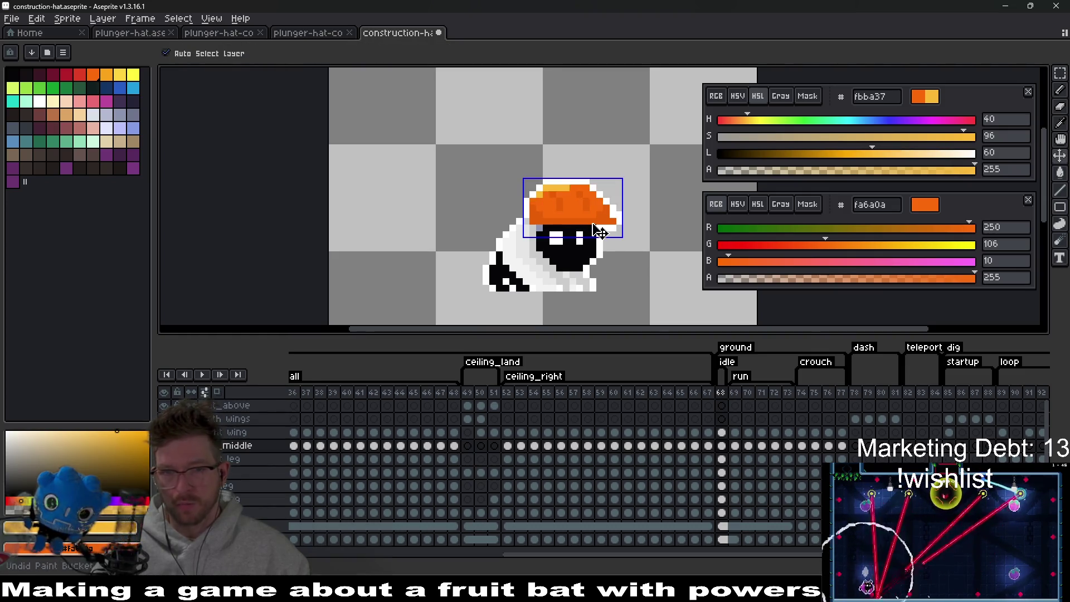
pyautogui.scroll(3, 542, 191)
pyautogui.hotkey('ctrl', 'z')
pyautogui.moveTo(757, 125); pyautogui.dragTo(735, 120)
pyautogui.click(469, 178)
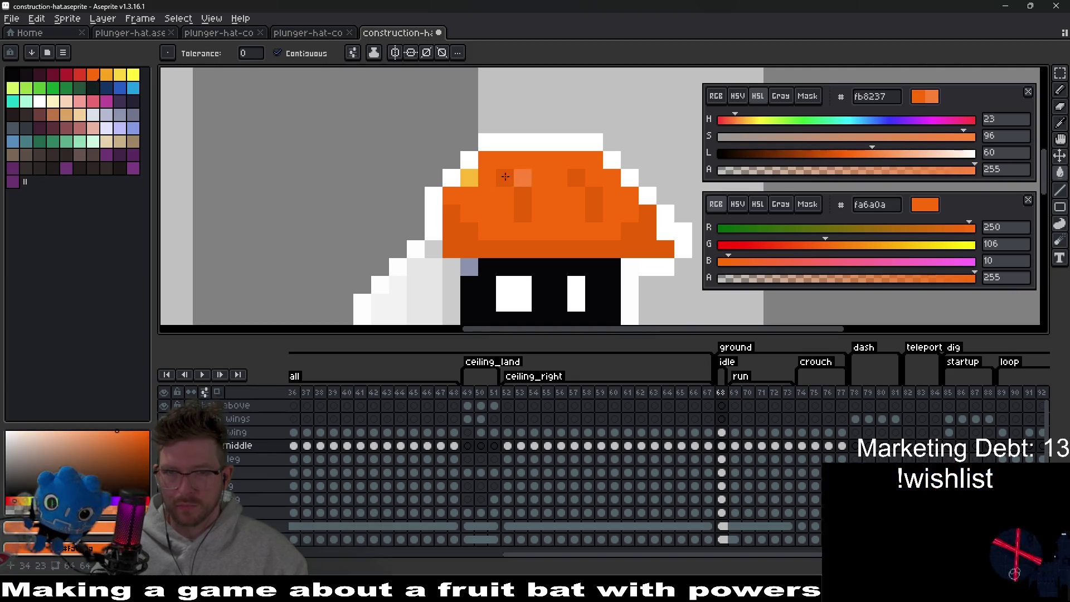
pyautogui.scroll(2, 485, 188)
pyautogui.click(489, 141)
pyautogui.click(581, 139)
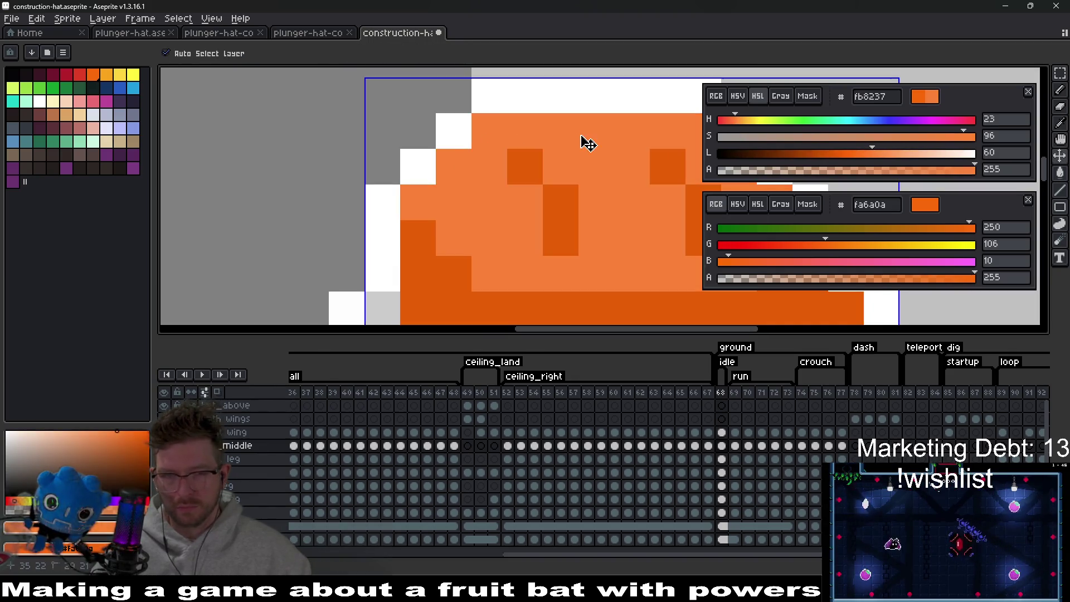
pyautogui.hotkey('ctrl', 'z')
# Paint the hat's top row in lighter orange with the Pencil and add a few highlight pixels.
pyautogui.press('b')
pyautogui.moveTo(485, 136); pyautogui.dragTo(616, 136)
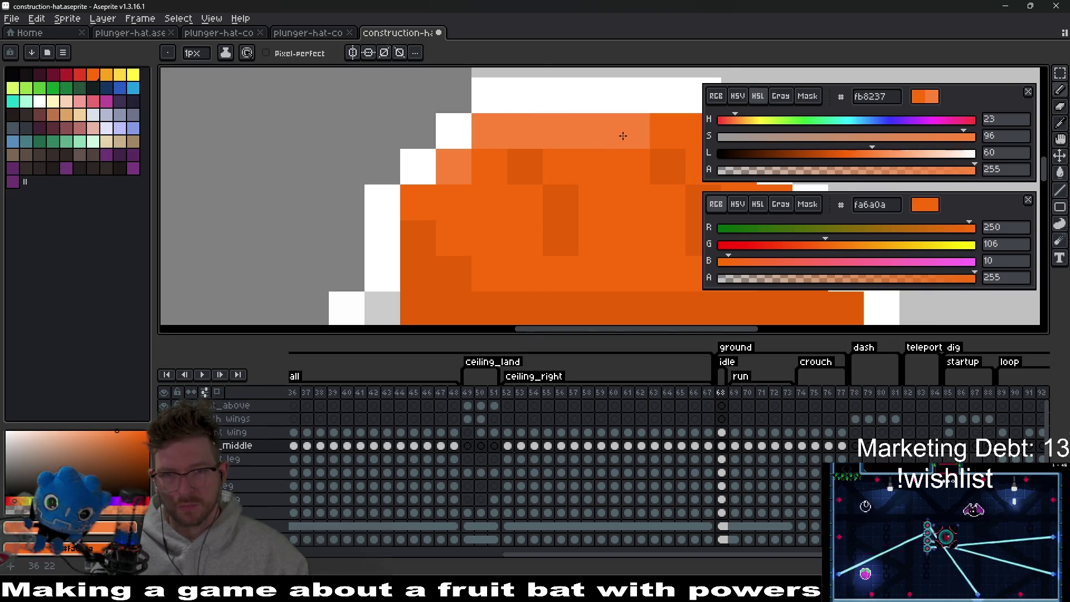
pyautogui.scroll(-10, 613, 223)
pyautogui.scroll(6, 611, 225)
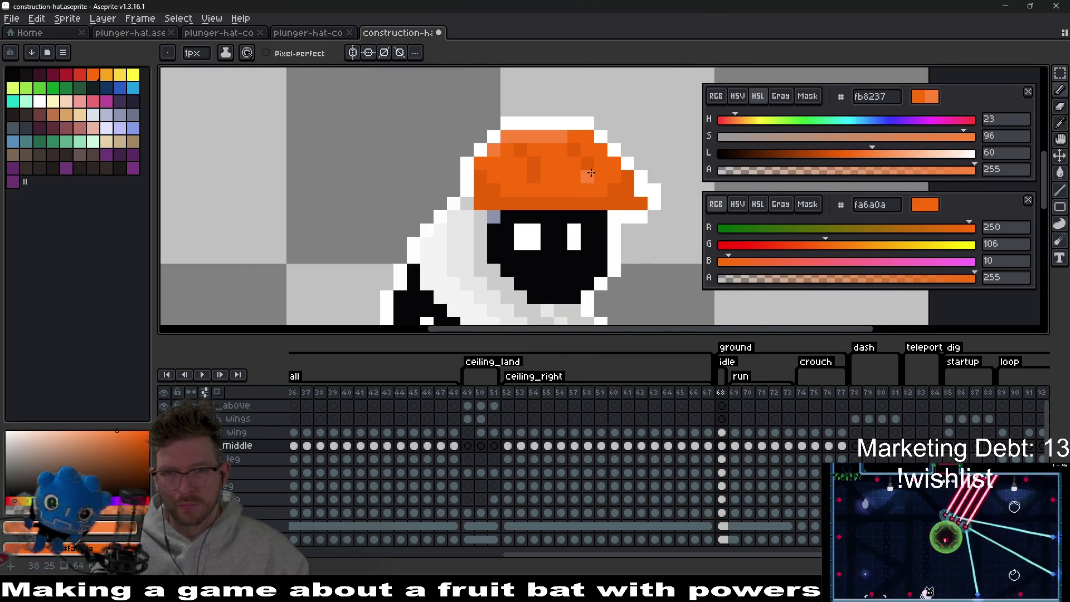
pyautogui.click(606, 121)
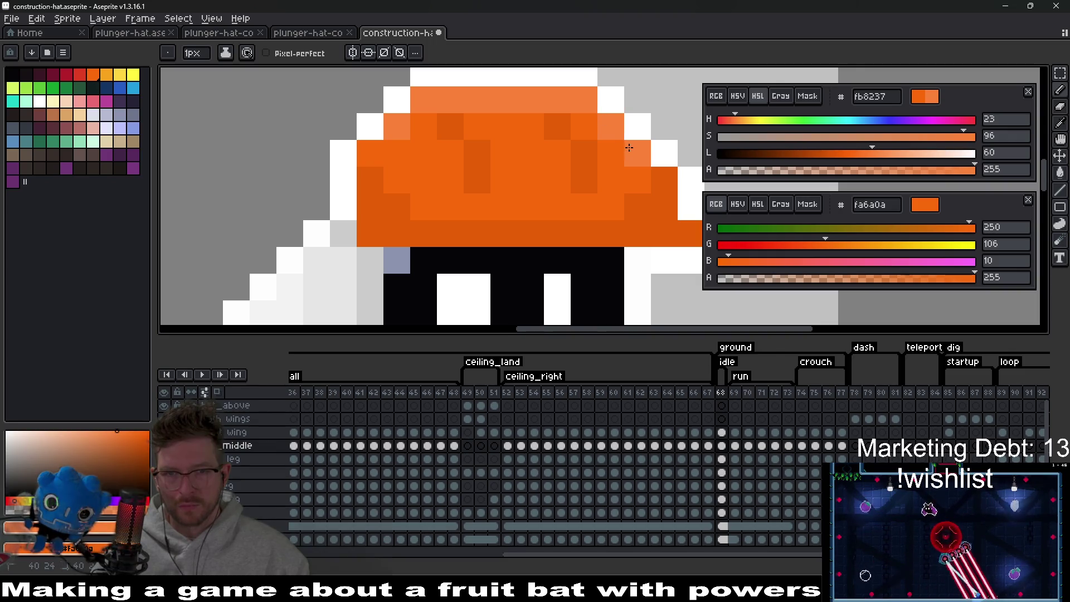
pyautogui.click(611, 181)
pyautogui.scroll(-6, 611, 180)
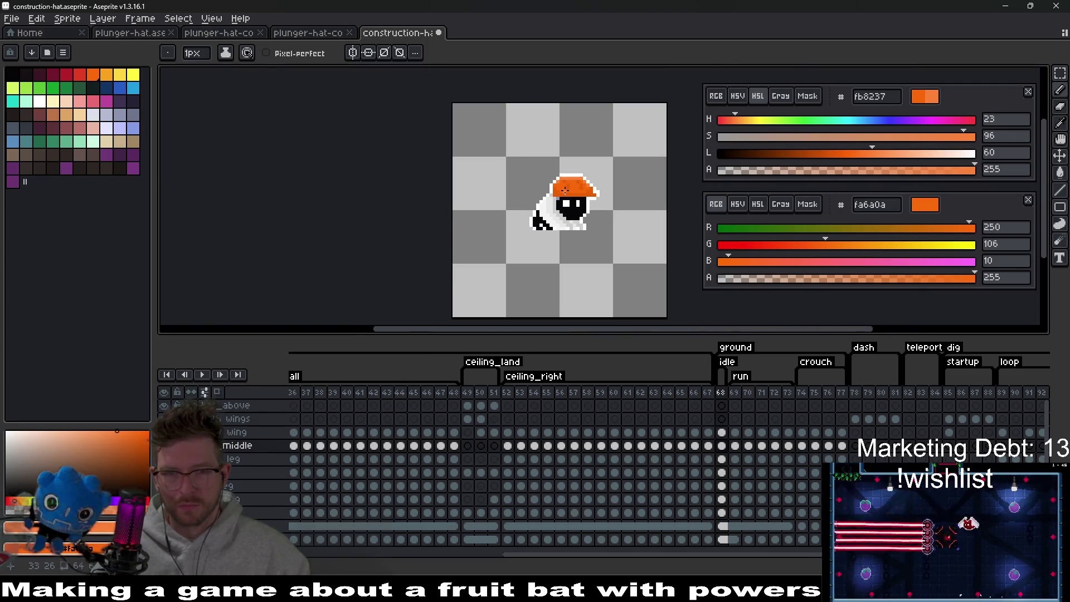
pyautogui.scroll(6, 565, 190)
pyautogui.hotkey('ctrl', 'z')
# Sample the hat's base orange fa6a0a and return to the Pencil.
pyautogui.scroll(2, 568, 167)
pyautogui.press('i')
pyautogui.click(567, 163)
pyautogui.press('b')
pyautogui.scroll(-6, 567, 164)
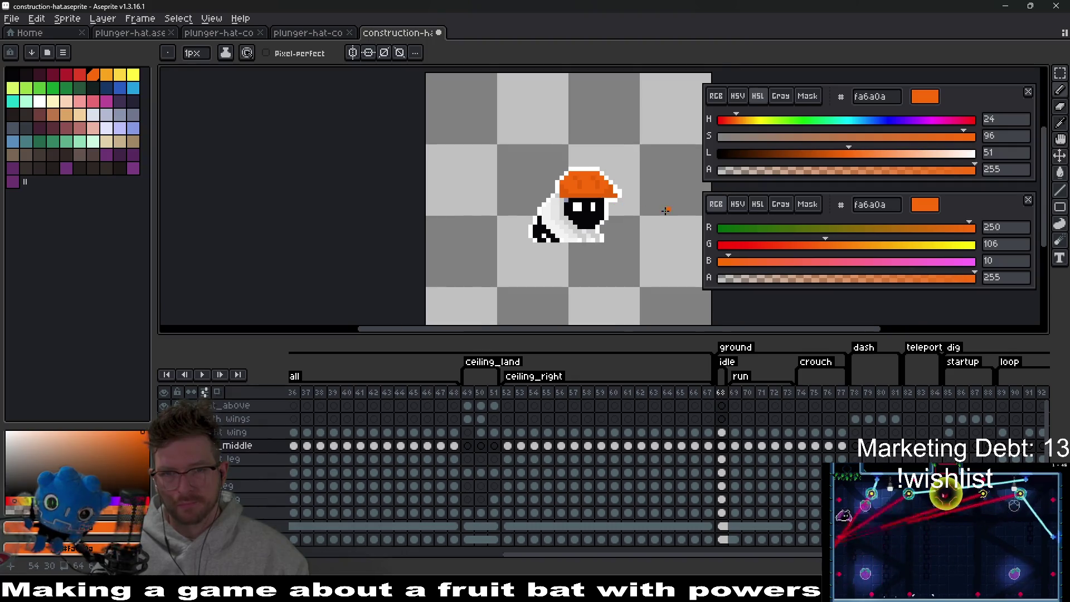
pyautogui.hscroll(2, 666, 210)
pyautogui.scroll(3, 486, 205)
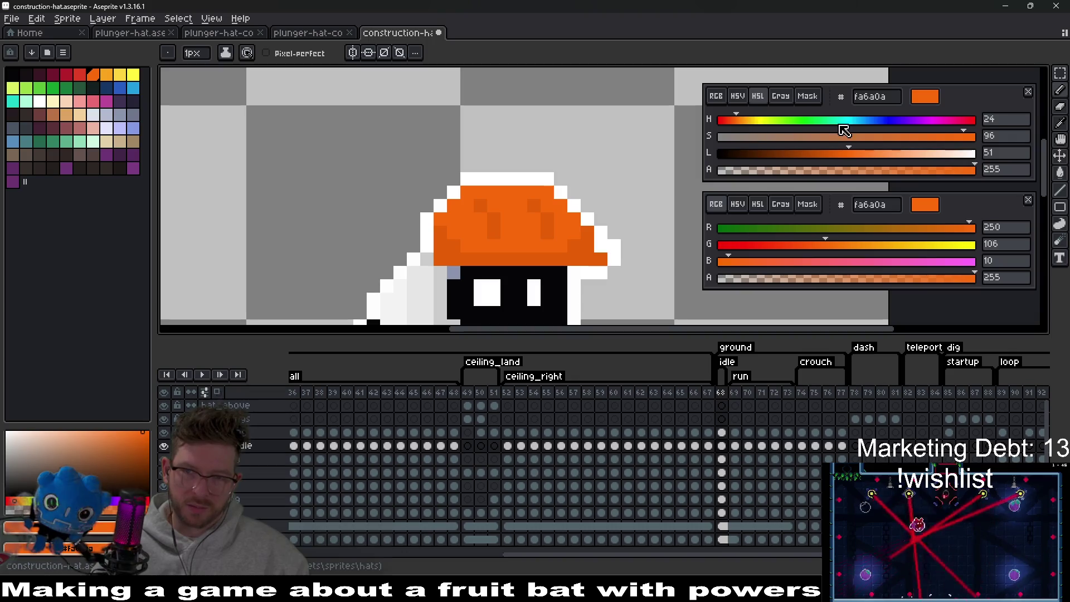
# Centre the hat, lighten the orange slightly and add lighter pixels across the hat.
pyautogui.moveTo(480, 192); pyautogui.dragTo(513, 189)
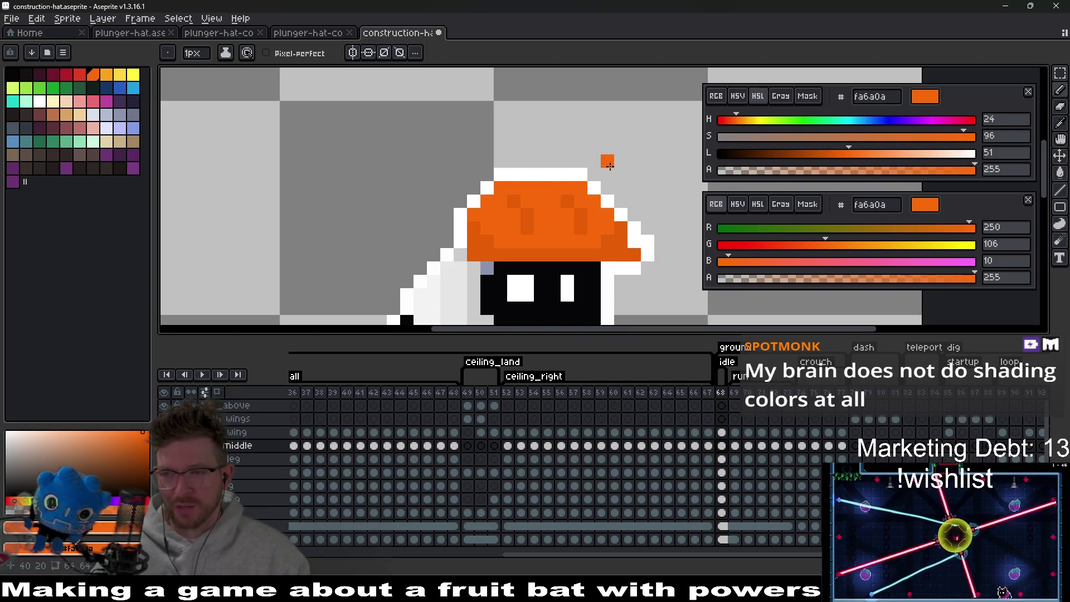
pyautogui.moveTo(853, 154); pyautogui.dragTo(862, 154)
pyautogui.scroll(3, 496, 213)
pyautogui.click(482, 189)
pyautogui.click(559, 162)
pyautogui.click(478, 215)
pyautogui.click(532, 213)
pyautogui.scroll(-5, 585, 242)
pyautogui.scroll(5, 585, 242)
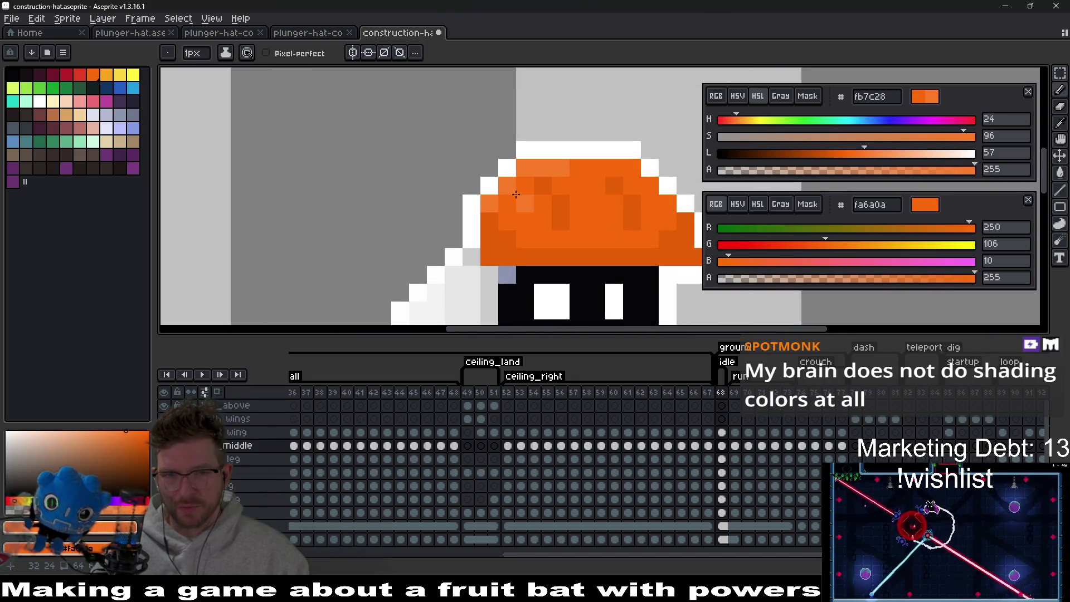
# Paint lighter orange down the hat's left side, darken one pixel, and lighten two top-row pixels.
pyautogui.moveTo(492, 226); pyautogui.dragTo(508, 240)
pyautogui.click(507, 219)
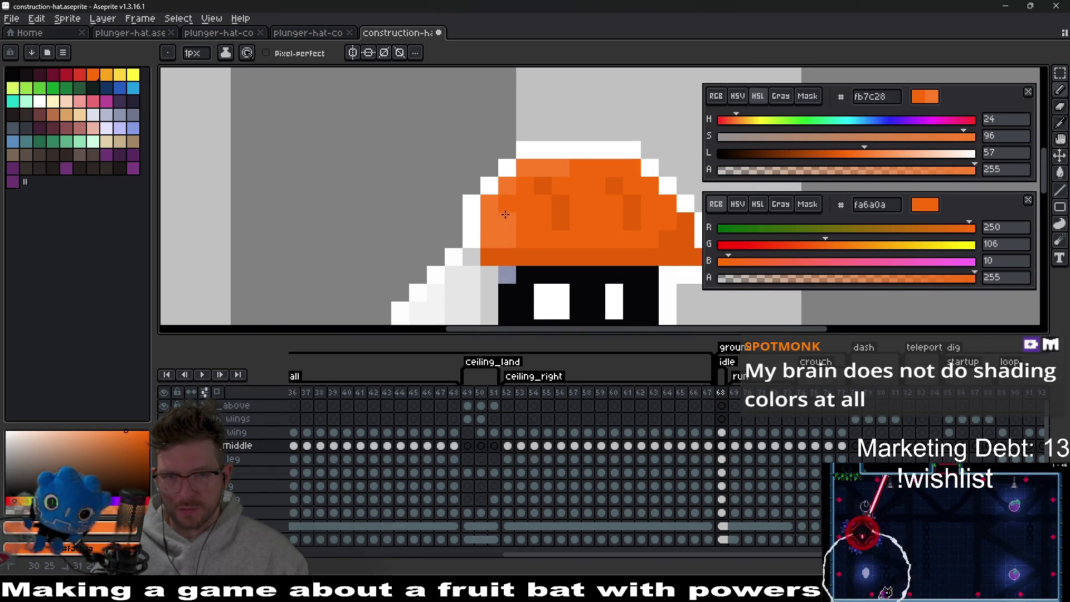
pyautogui.click(507, 203)
pyautogui.rightClick(545, 184)
pyautogui.moveTo(577, 167); pyautogui.dragTo(591, 166)
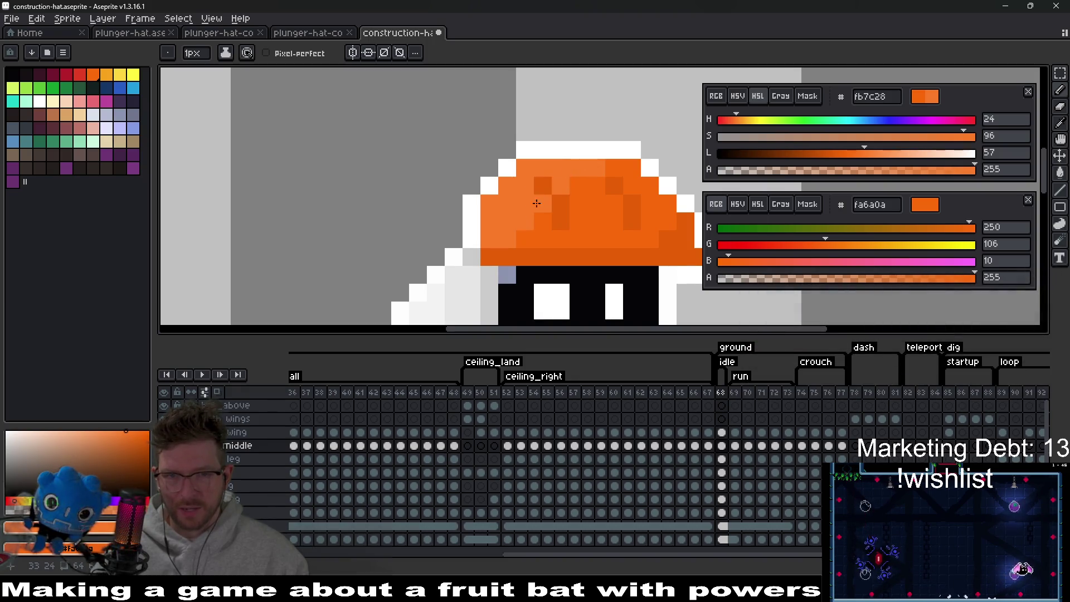
pyautogui.scroll(-5, 563, 217)
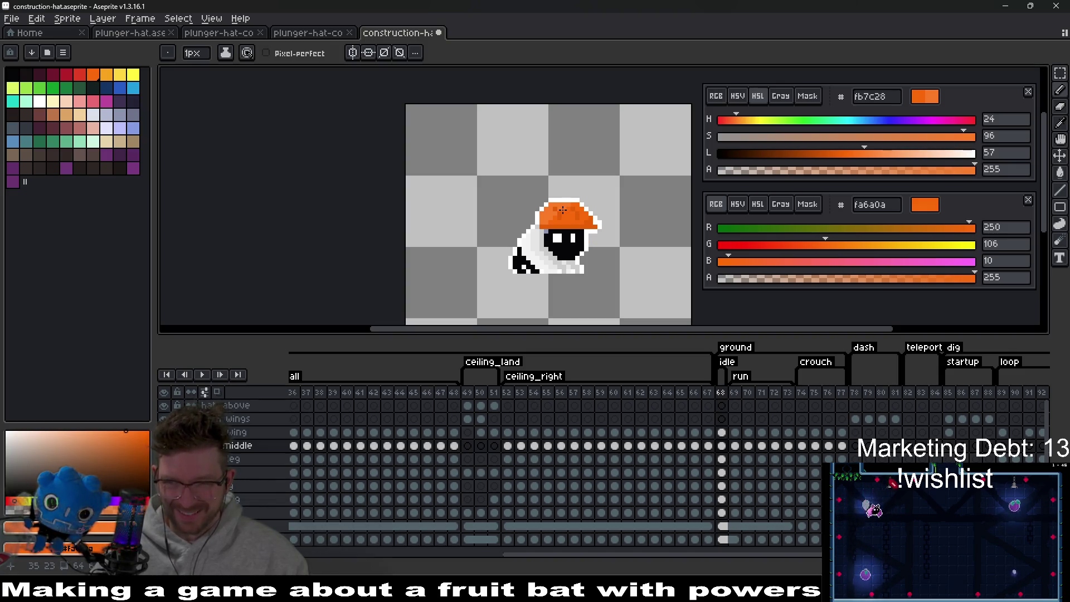
pyautogui.scroll(5, 563, 209)
pyautogui.press('alt')
# Add a darker shading pixel and lighten pixels near the hat's right edge, undoing the last edit.
pyautogui.click(510, 260)
pyautogui.click(450, 262)
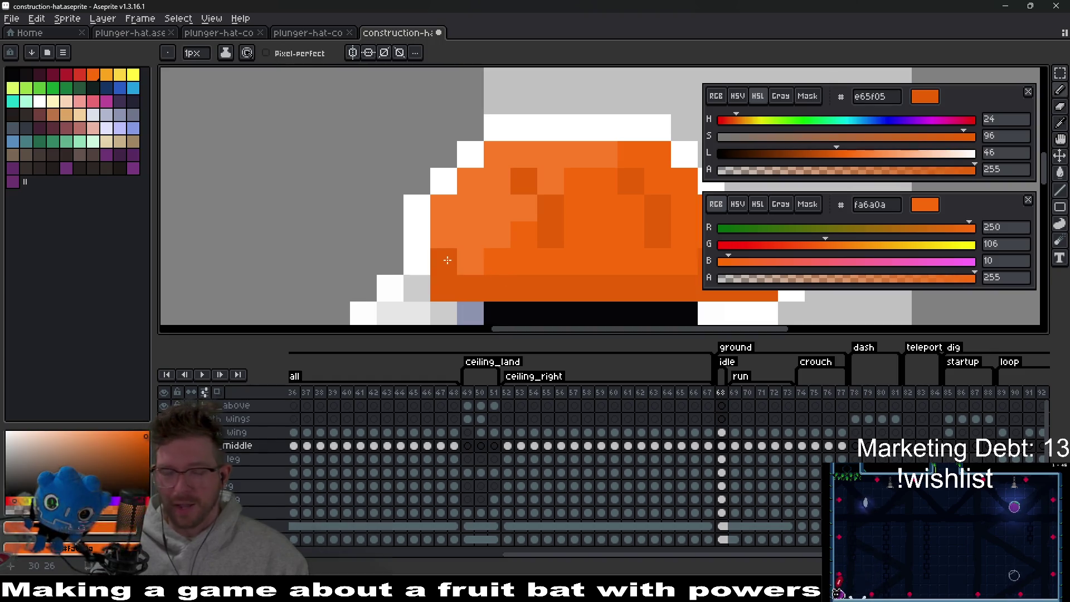
pyautogui.scroll(-5, 574, 271)
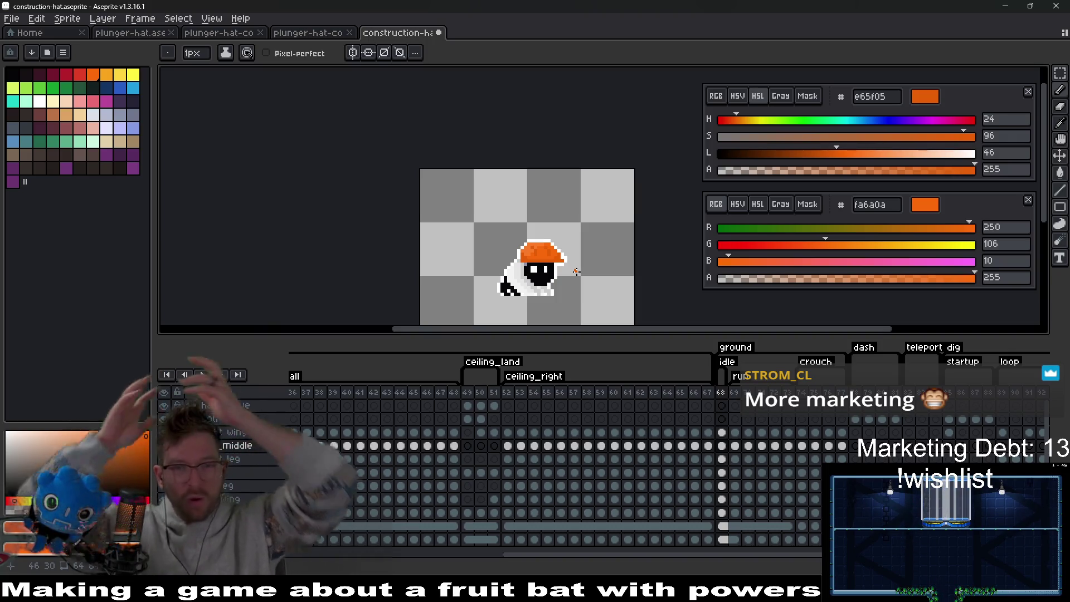
pyautogui.scroll(5, 576, 271)
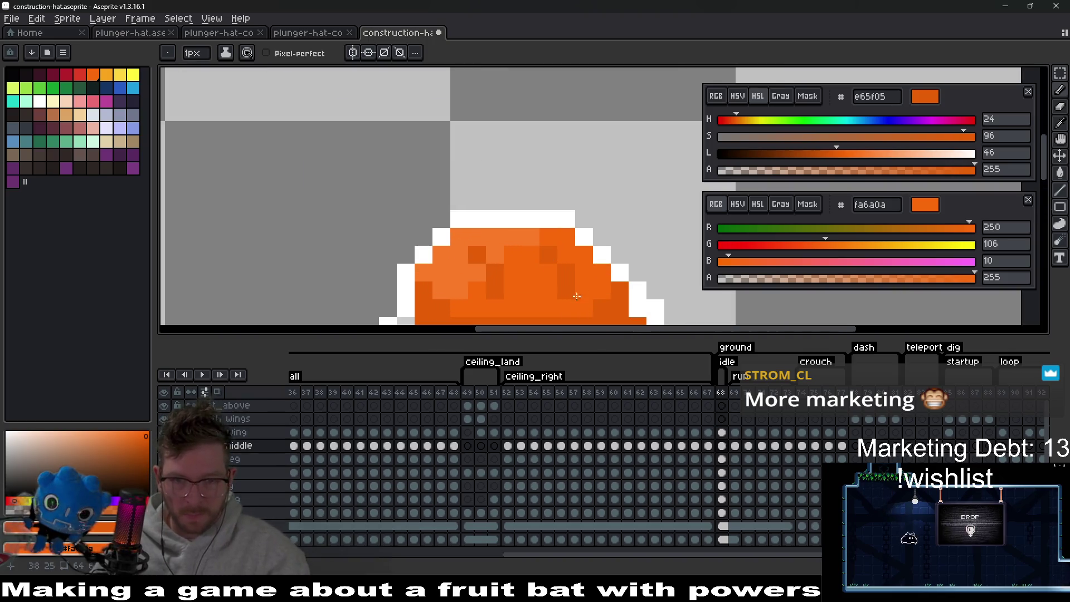
pyautogui.keyDown('alt'); pyautogui.click(533, 207); pyautogui.keyUp('alt')
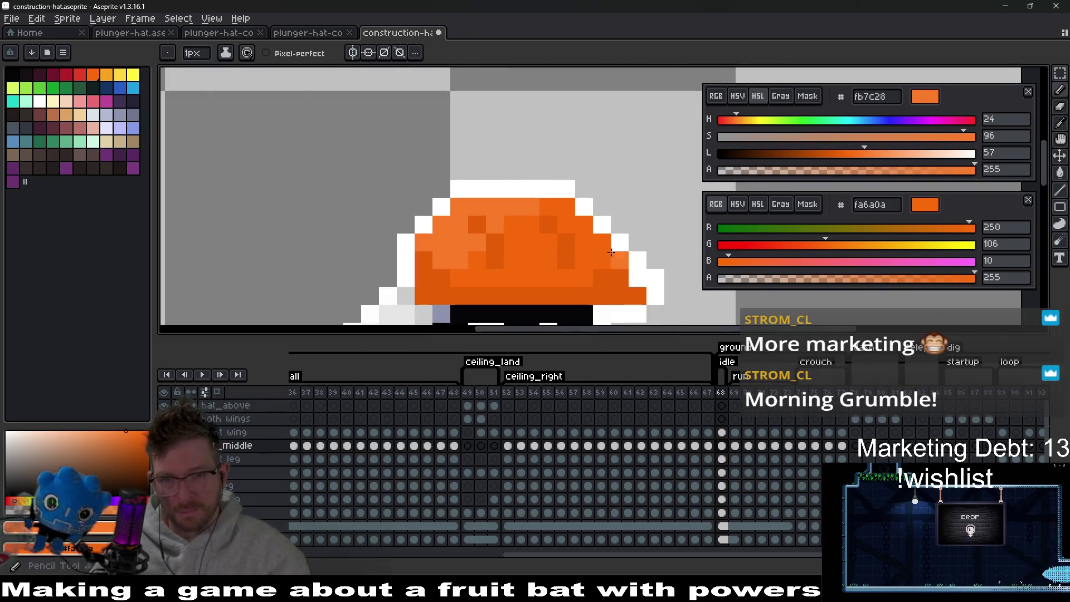
pyautogui.click(600, 240)
pyautogui.click(549, 206)
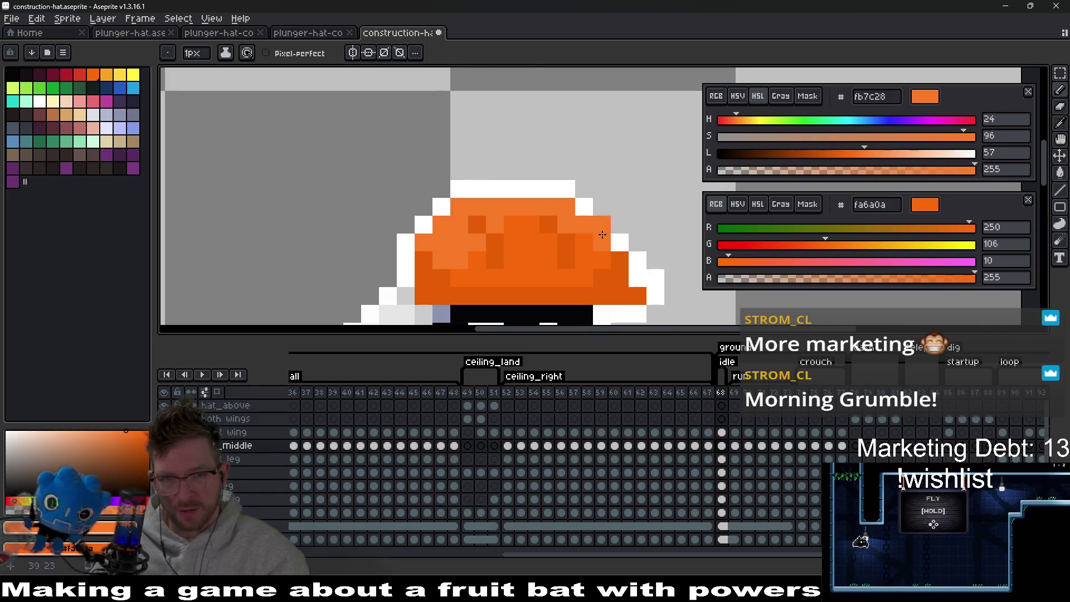
pyautogui.scroll(-4, 603, 235)
pyautogui.scroll(4, 602, 256)
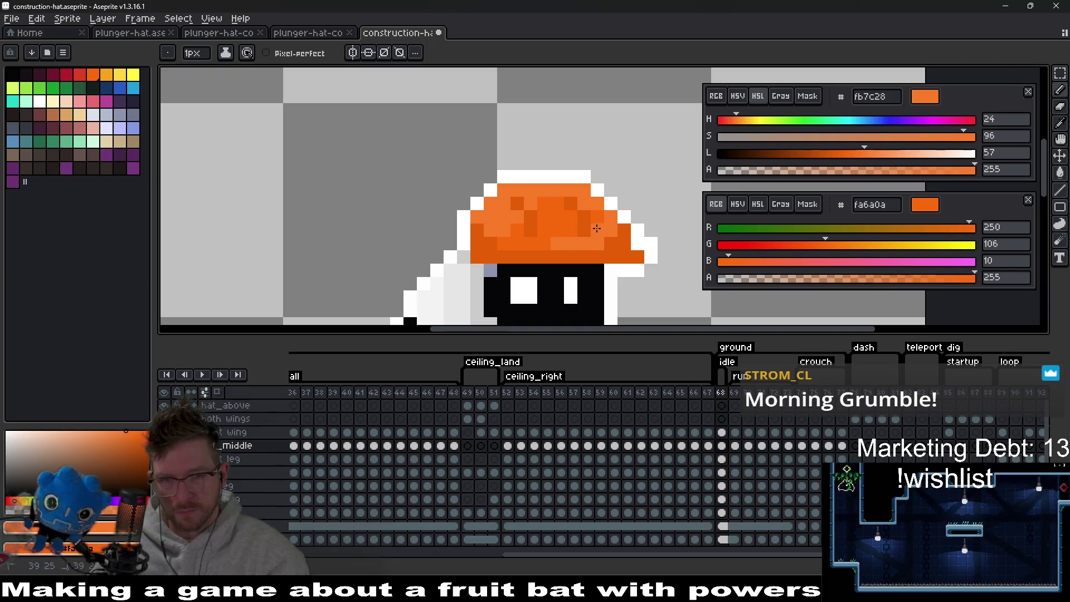
pyautogui.scroll(-4, 572, 231)
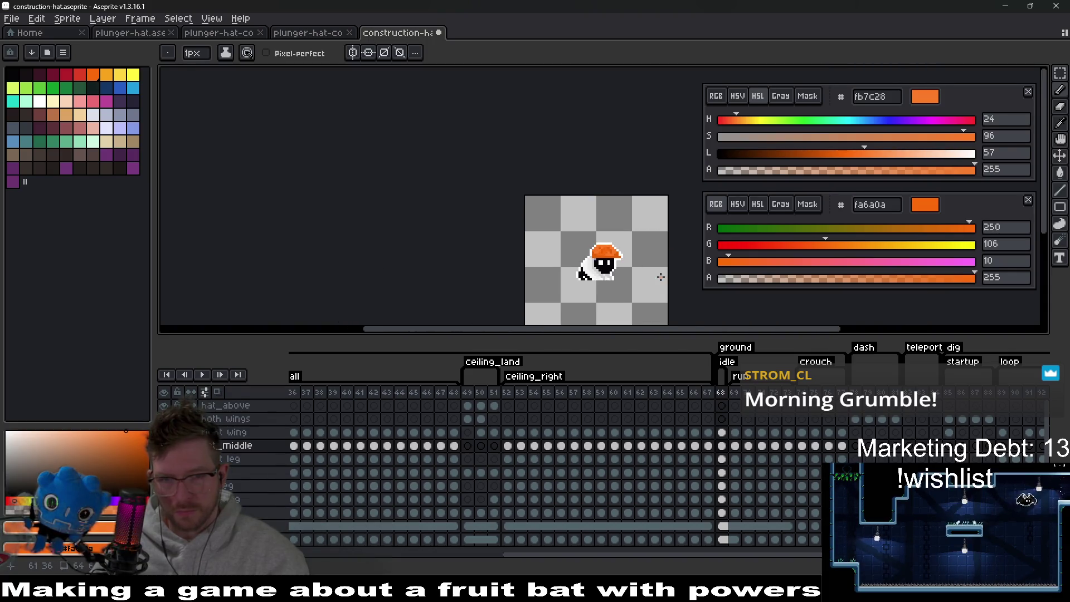
pyautogui.hotkey('ctrl', 'z')
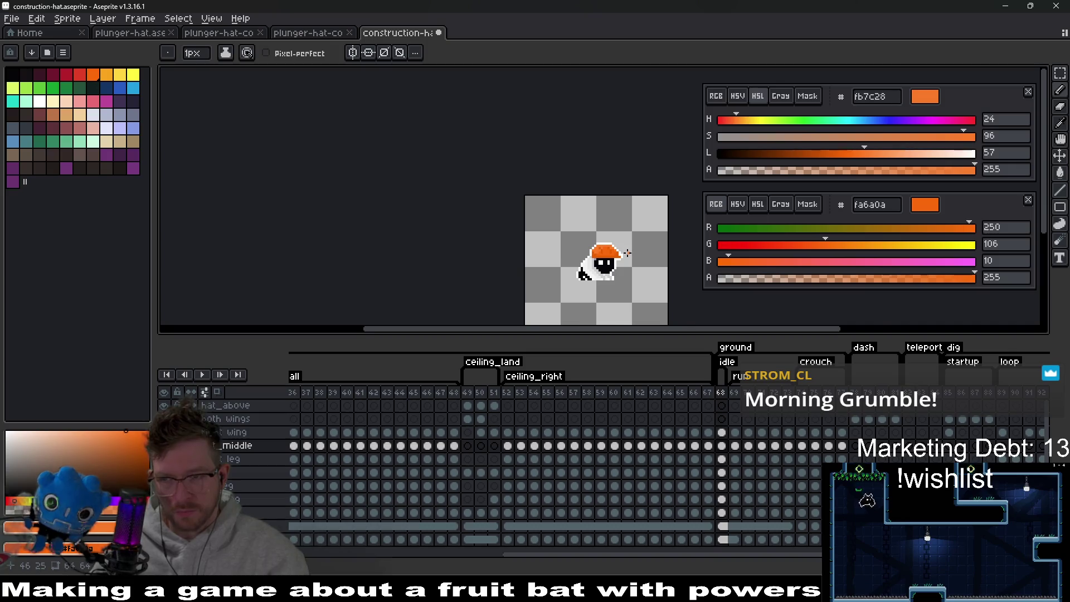
# Zoom and pan to inspect the hatted bat, then bring up the Hue/Saturation adjustment.
pyautogui.scroll(2, 628, 254)
pyautogui.scroll(2, 584, 245)
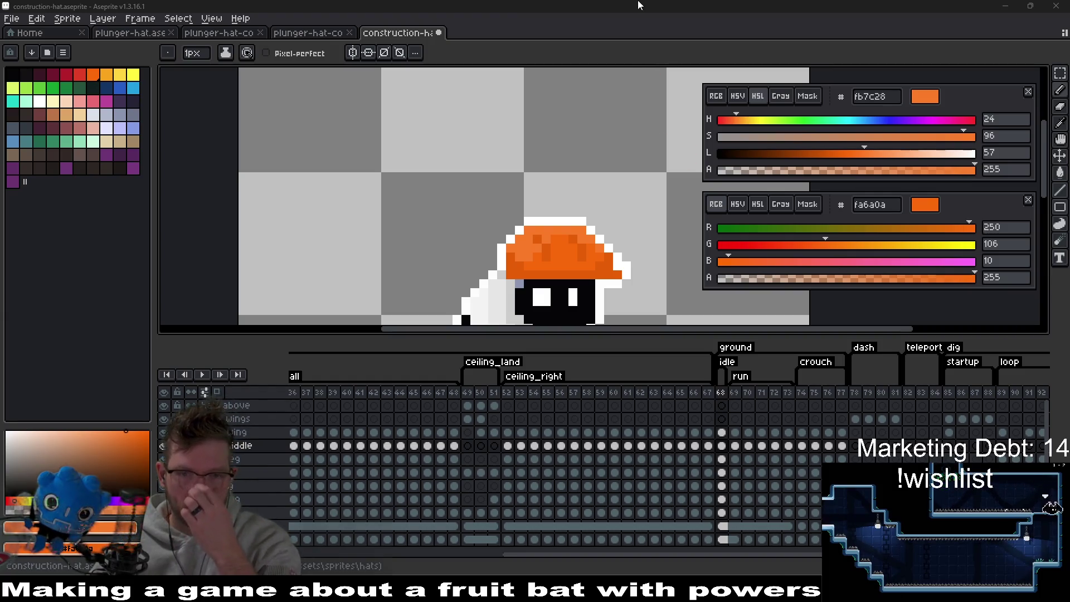
pyautogui.scroll(-5, 605, 272)
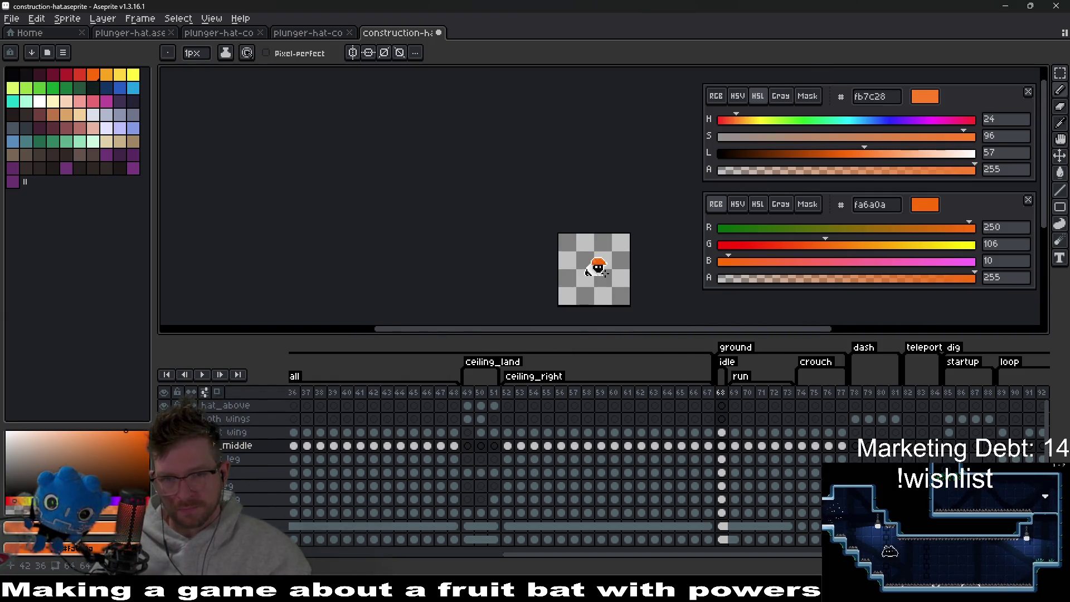
pyautogui.scroll(5, 598, 264)
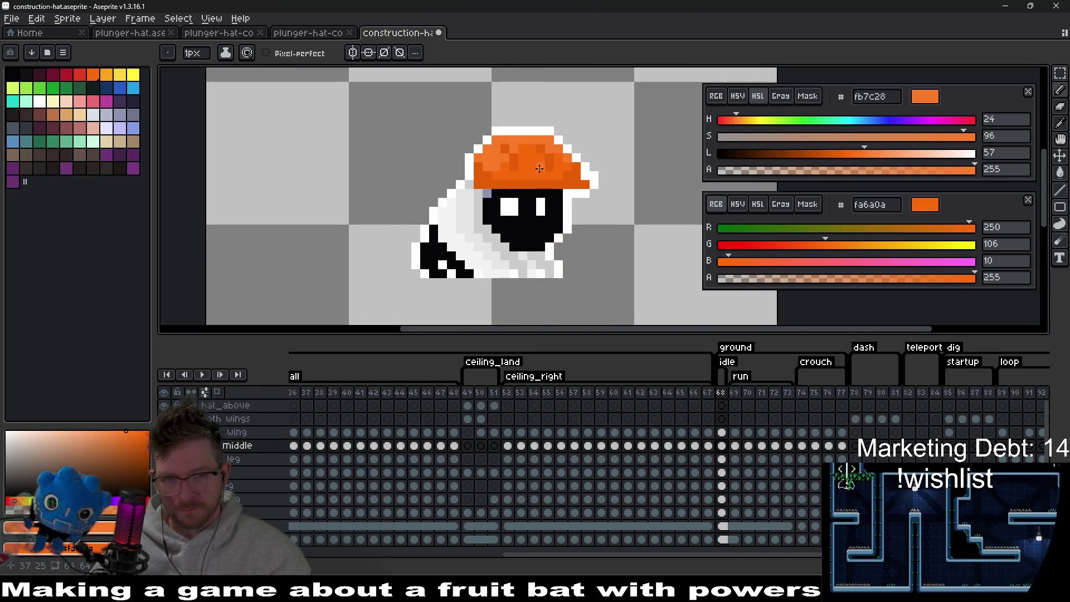
pyautogui.moveTo(539, 169); pyautogui.dragTo(521, 250)
pyautogui.hotkey('ctrl', 'shift', 'u')
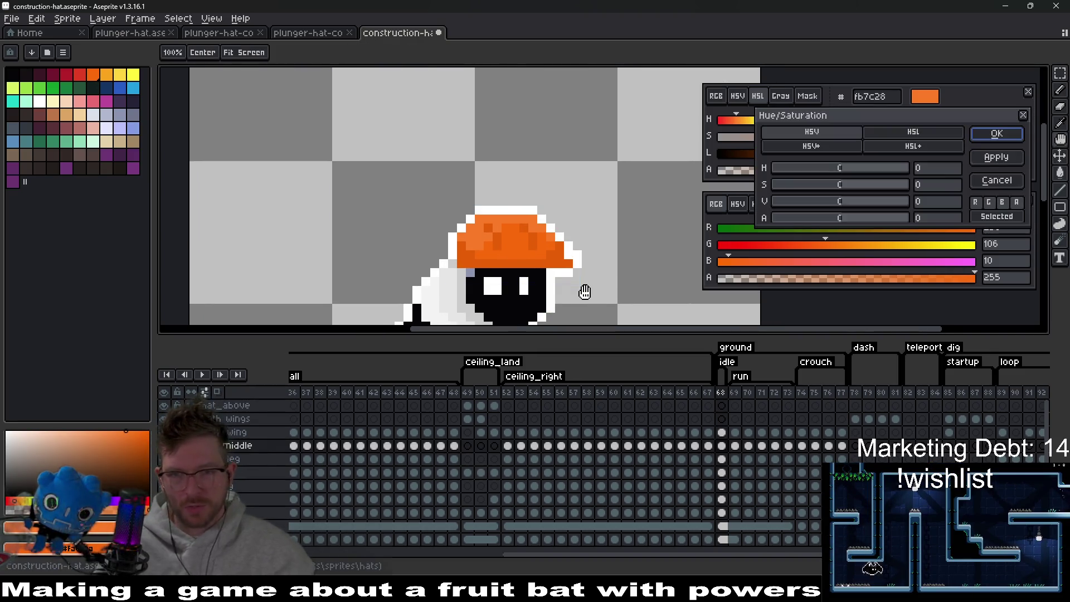
# Set hue to 180 and saturation to -8, turning the hat light blue, and apply.
pyautogui.moveTo(839, 168); pyautogui.dragTo(855, 169)
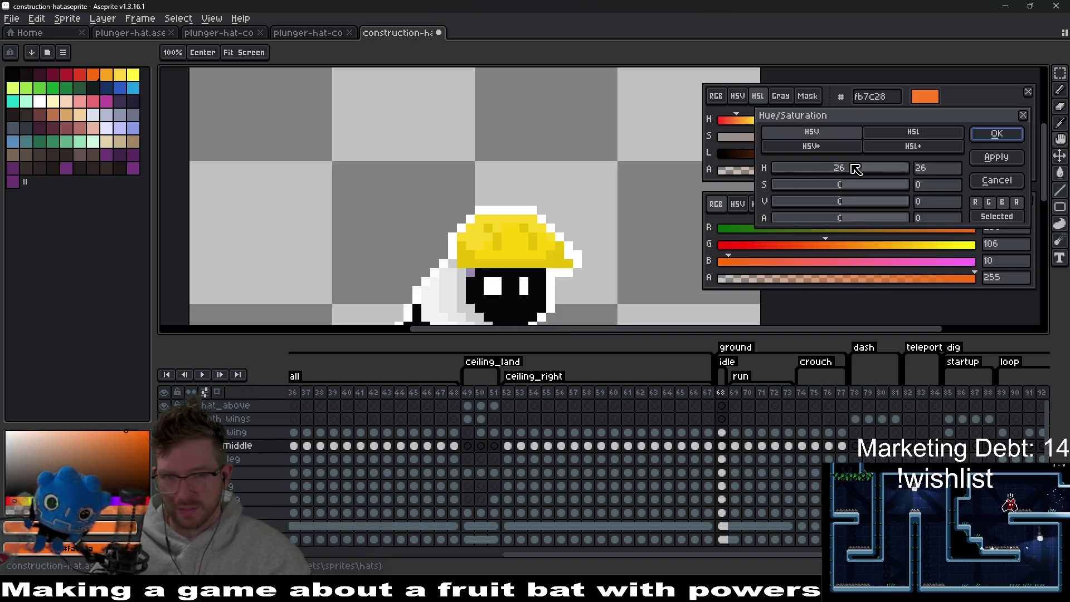
pyautogui.scroll(-3, 651, 202)
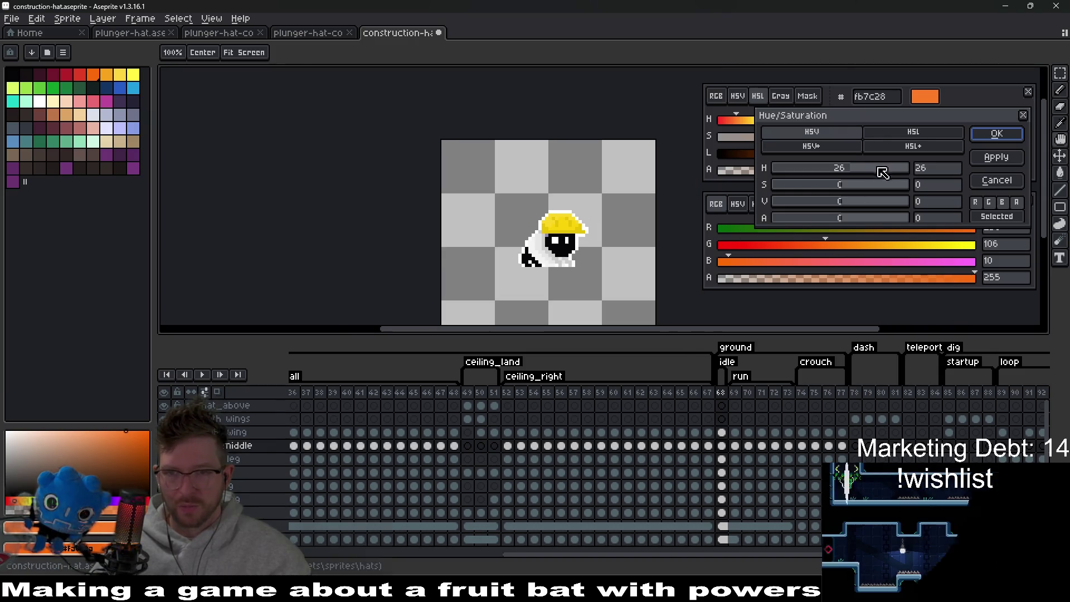
pyautogui.moveTo(858, 167); pyautogui.dragTo(770, 168)
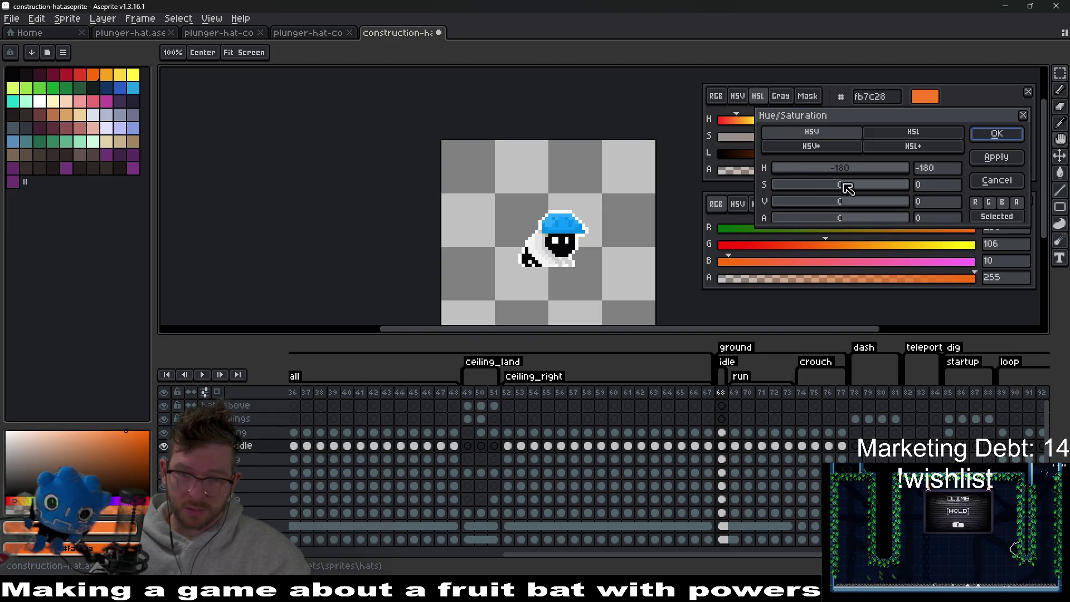
pyautogui.moveTo(845, 185); pyautogui.dragTo(821, 185)
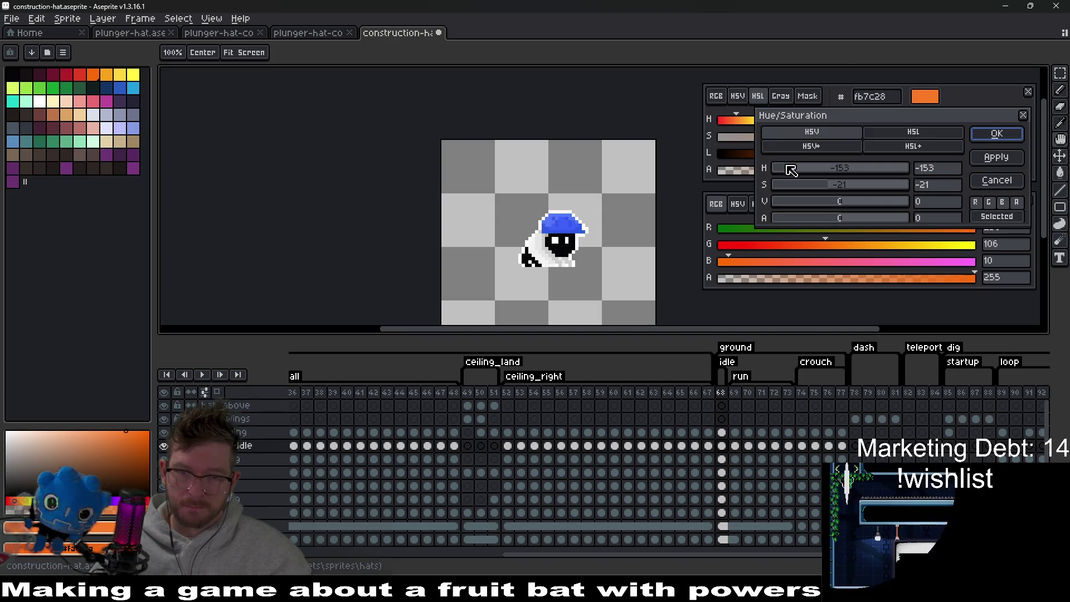
pyautogui.moveTo(791, 170); pyautogui.dragTo(920, 168)
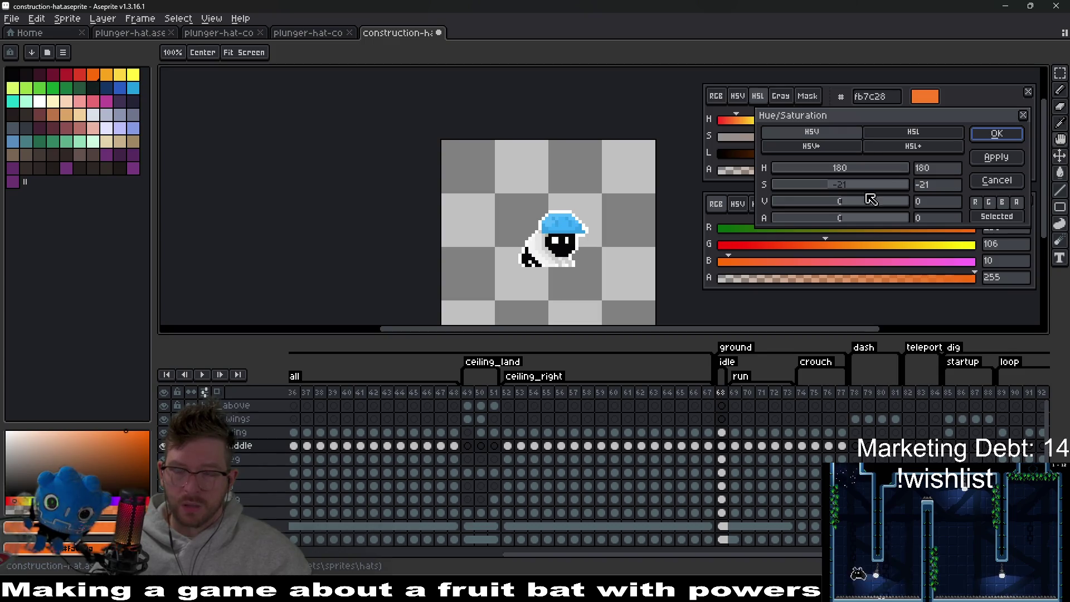
pyautogui.scroll(-5, 607, 255)
pyautogui.scroll(3, 619, 260)
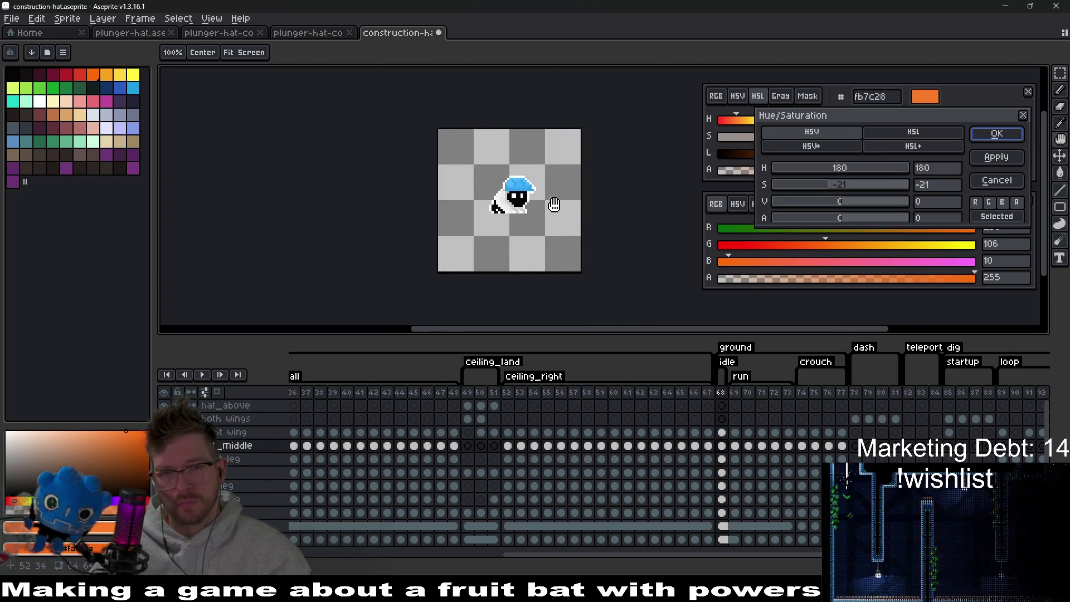
pyautogui.moveTo(569, 175); pyautogui.dragTo(571, 185)
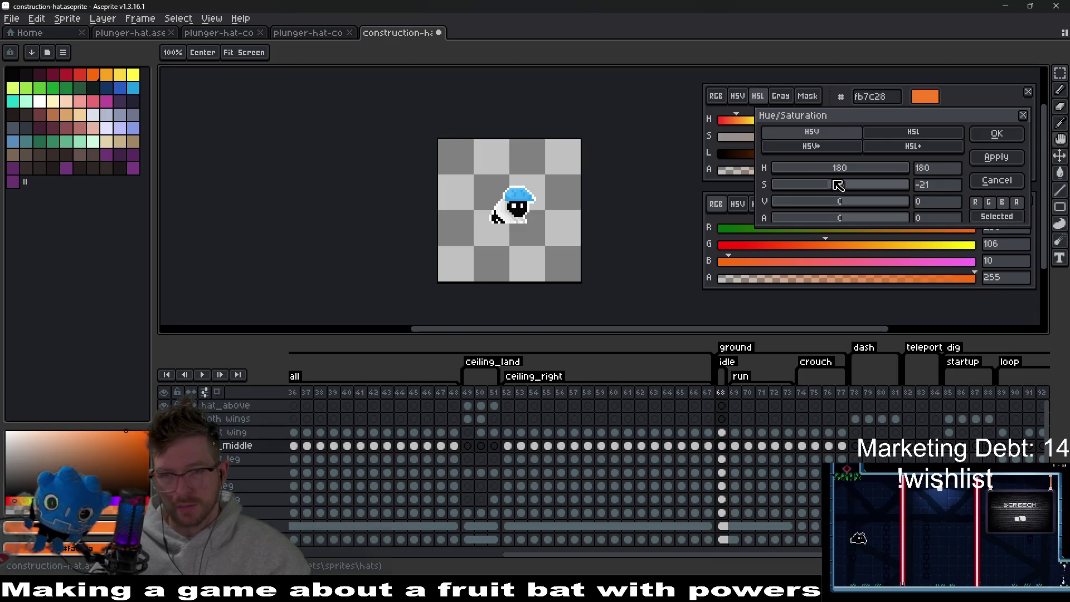
pyautogui.moveTo(821, 186); pyautogui.dragTo(883, 187)
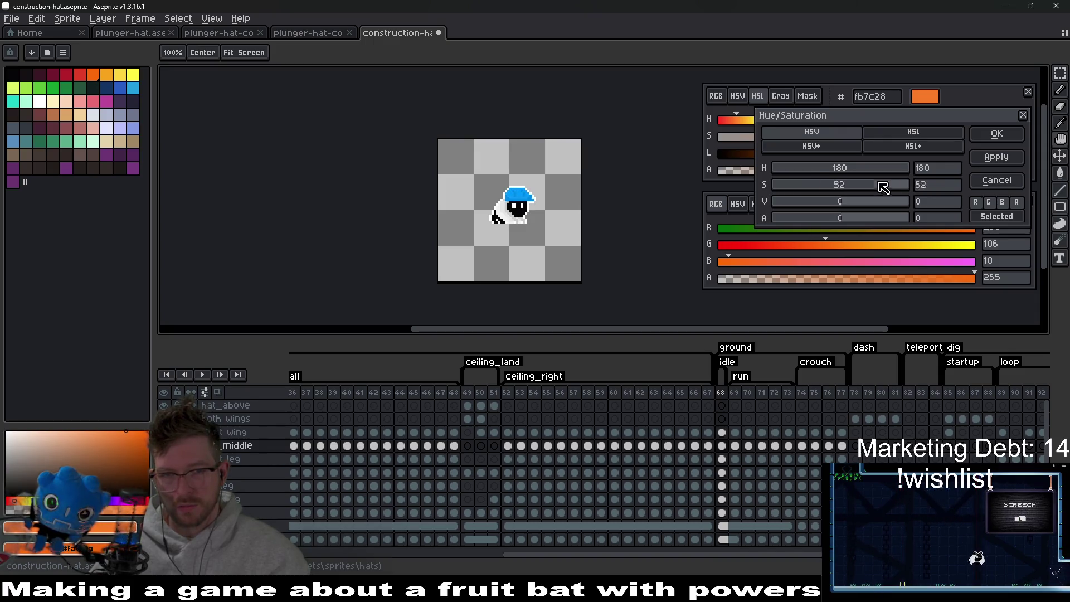
pyautogui.moveTo(956, 190)
pyautogui.mouseDown()
pyautogui.moveTo(827, 191)
pyautogui.moveTo(837, 188)
pyautogui.mouseUp()
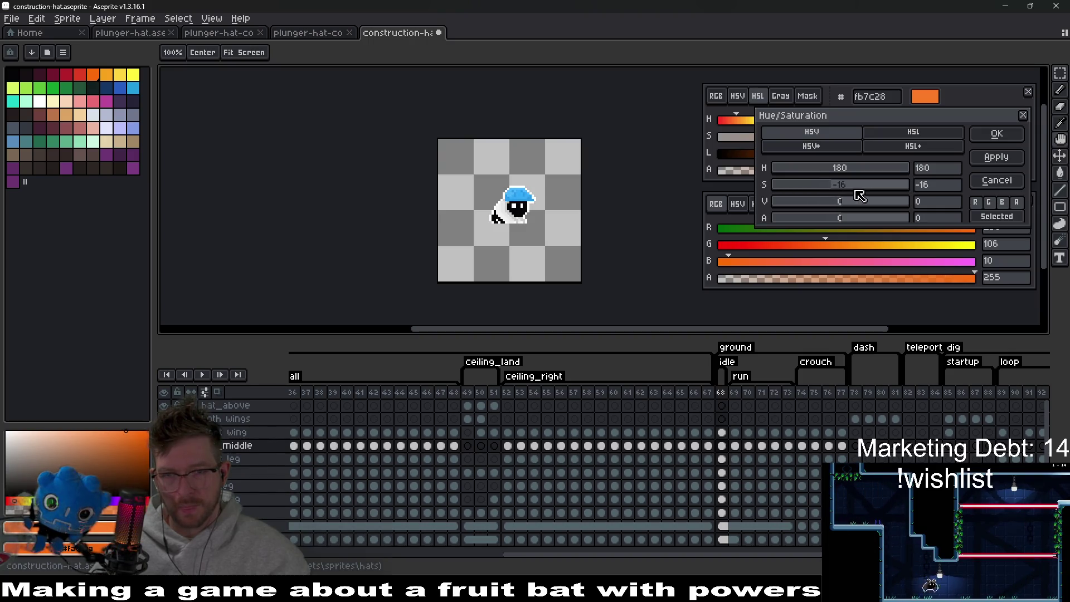
pyautogui.scroll(2, 587, 202)
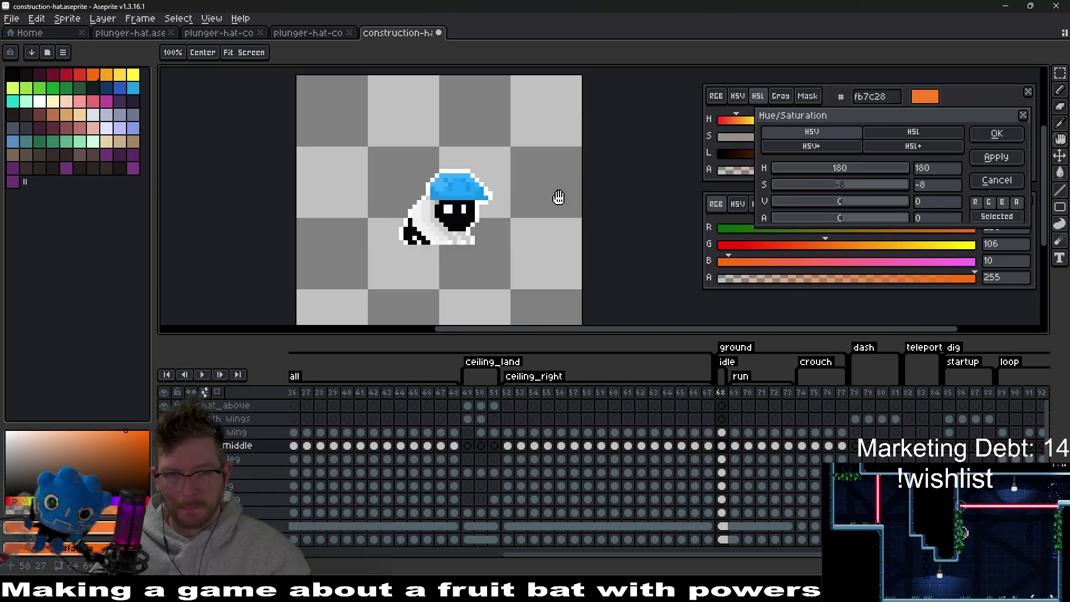
pyautogui.moveTo(559, 198); pyautogui.dragTo(551, 217)
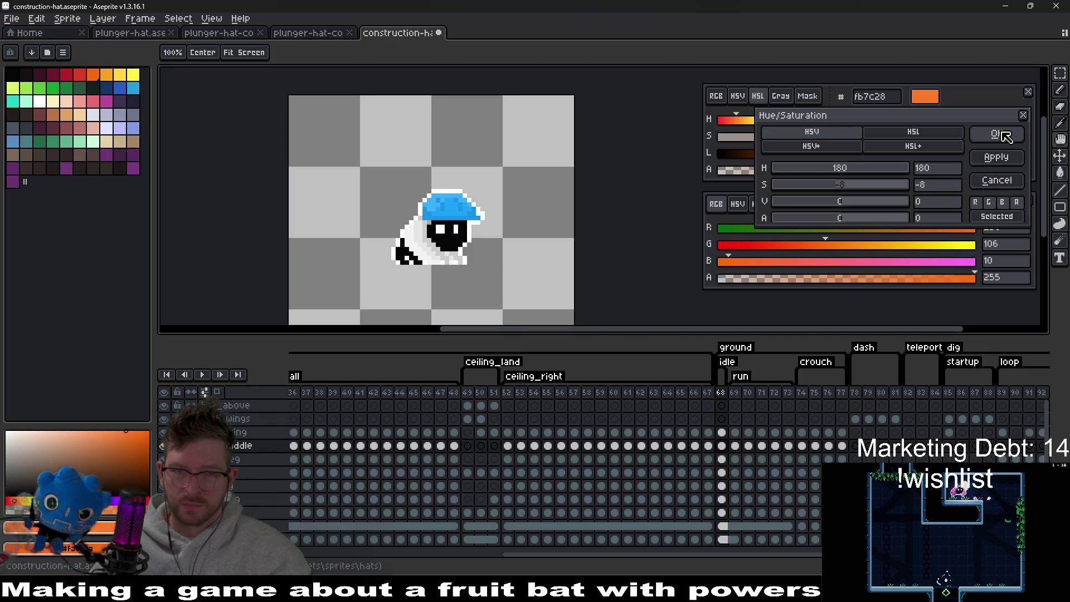
pyautogui.click(998, 135)
pyautogui.scroll(-6, 467, 263)
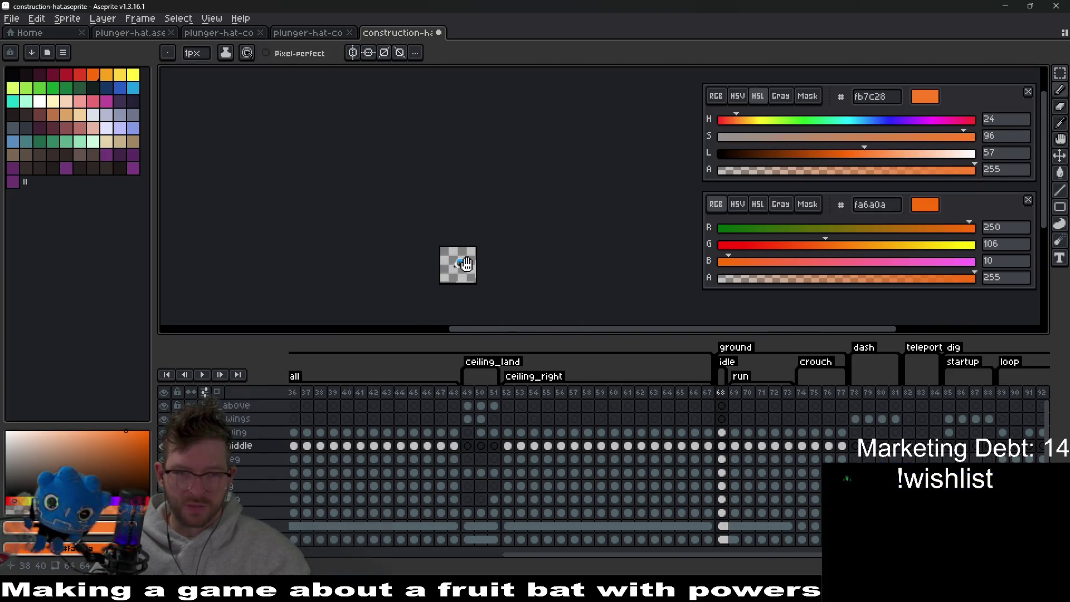
# Undo and redo the recolour repeatedly to compare blue and orange hats, ending on orange.
pyautogui.scroll(5, 467, 264)
pyautogui.hotkey('ctrl', 'z')
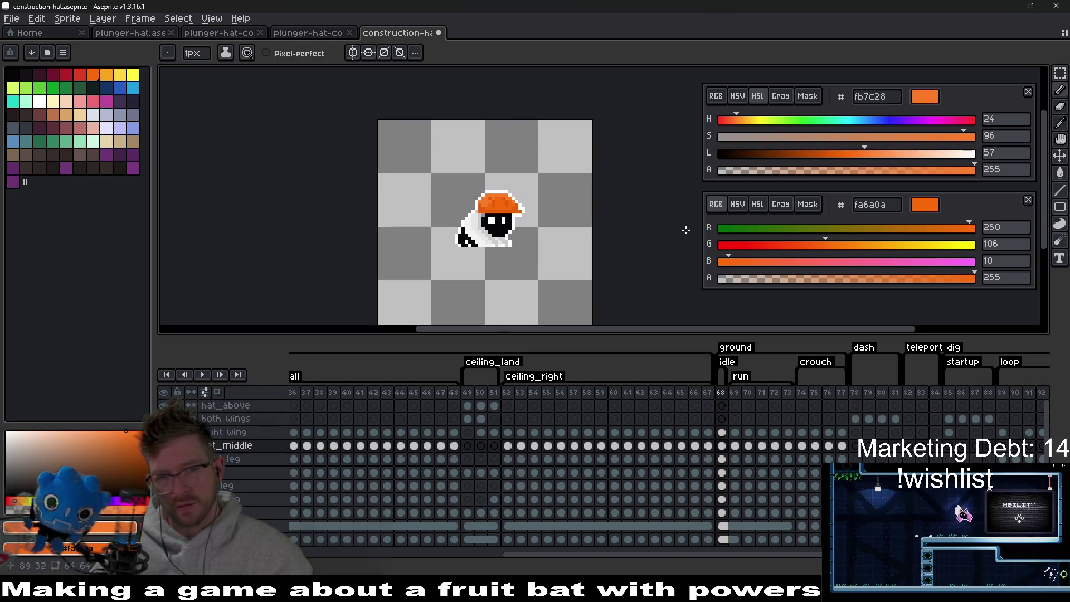
pyautogui.scroll(-1, 563, 267)
pyautogui.press('ctrl')
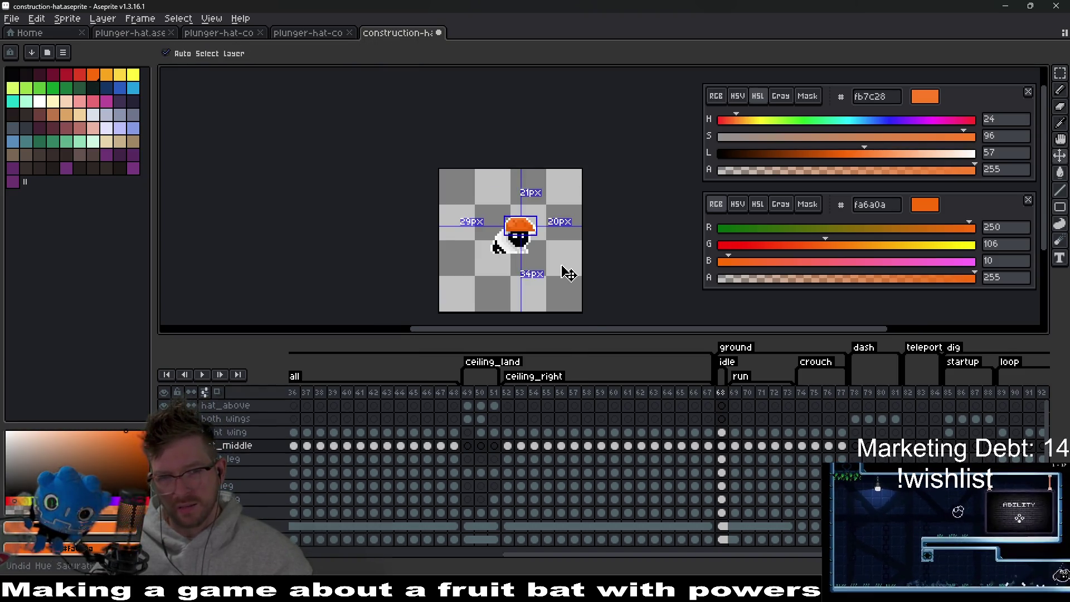
pyautogui.scroll(-3, 568, 272)
pyautogui.scroll(3, 567, 272)
pyautogui.hotkey('ctrl', 'y')
pyautogui.hotkey('ctrl', 'z')
pyautogui.hotkey('ctrl', 'y')
pyautogui.hotkey('ctrl', 'z')
pyautogui.hotkey('ctrl', 'y')
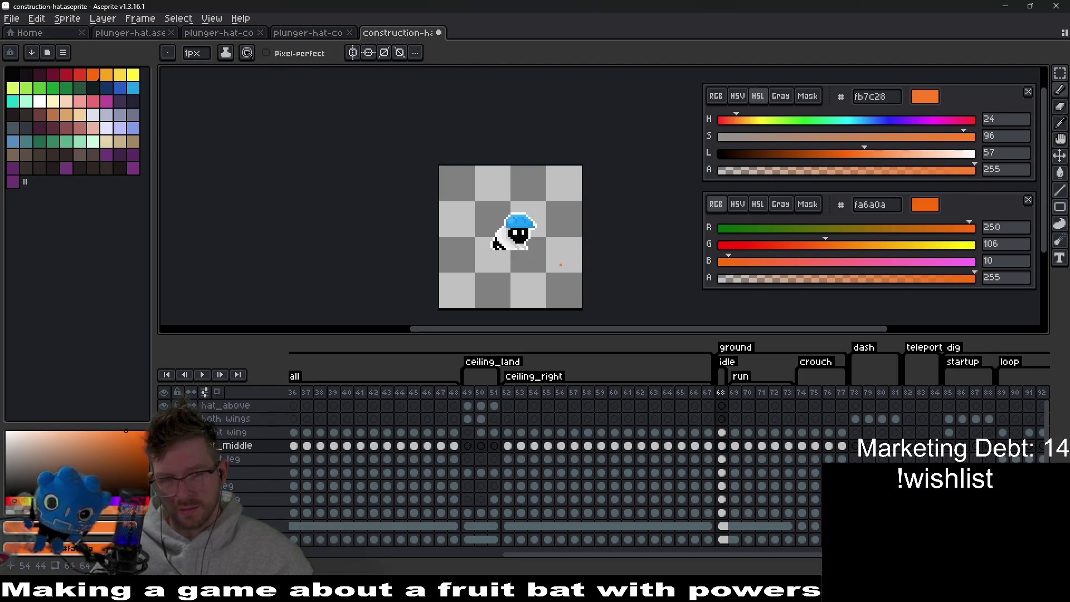
pyautogui.hotkey('ctrl', 'z')
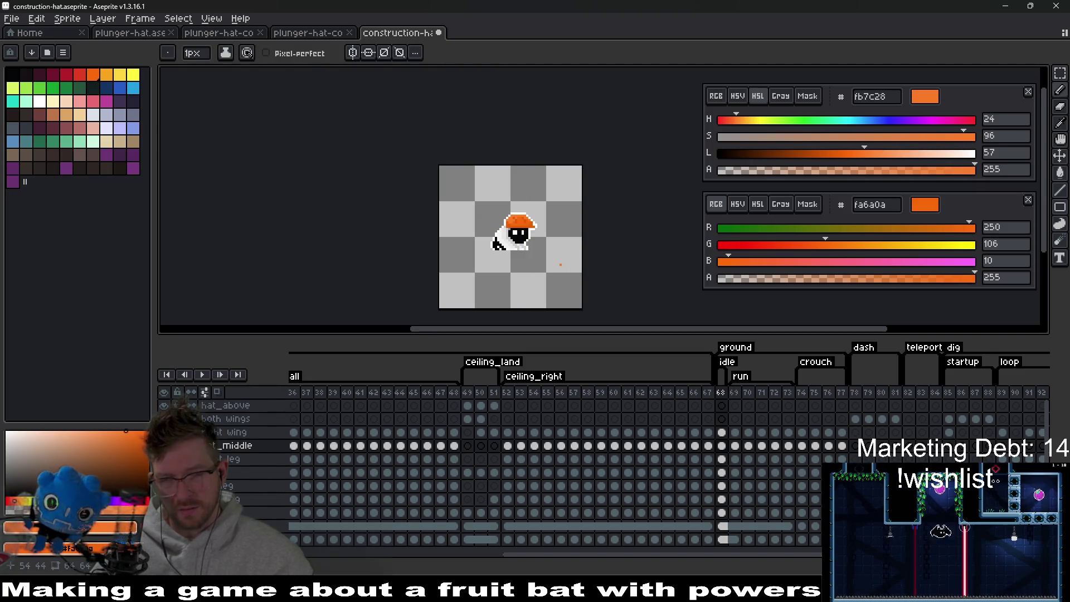
pyautogui.press('ctrl')
pyautogui.hotkey('ctrl', 'y')
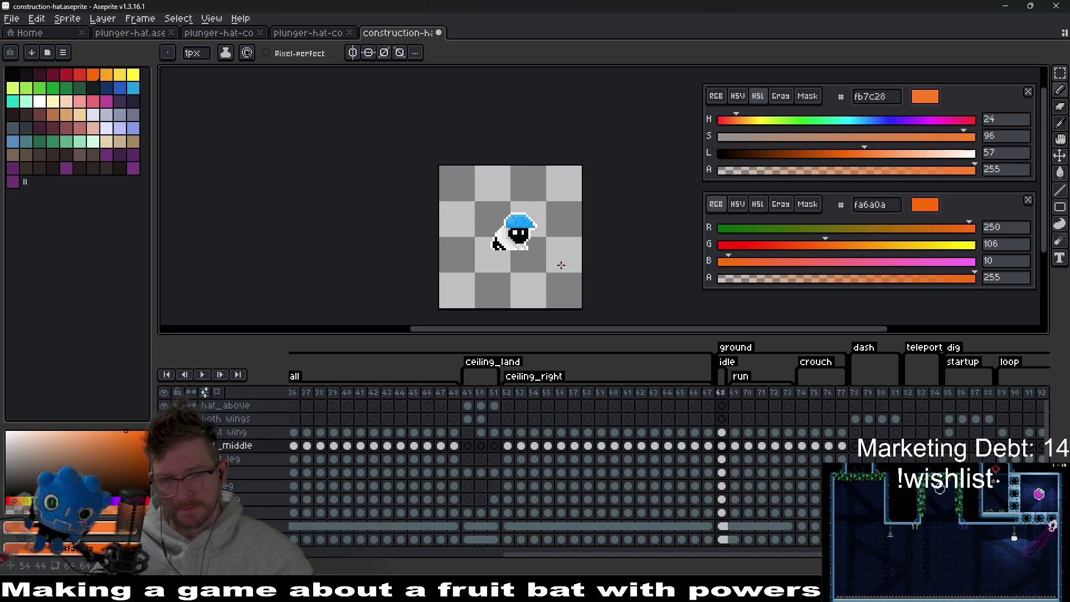
pyautogui.hotkey('ctrl', 'z')
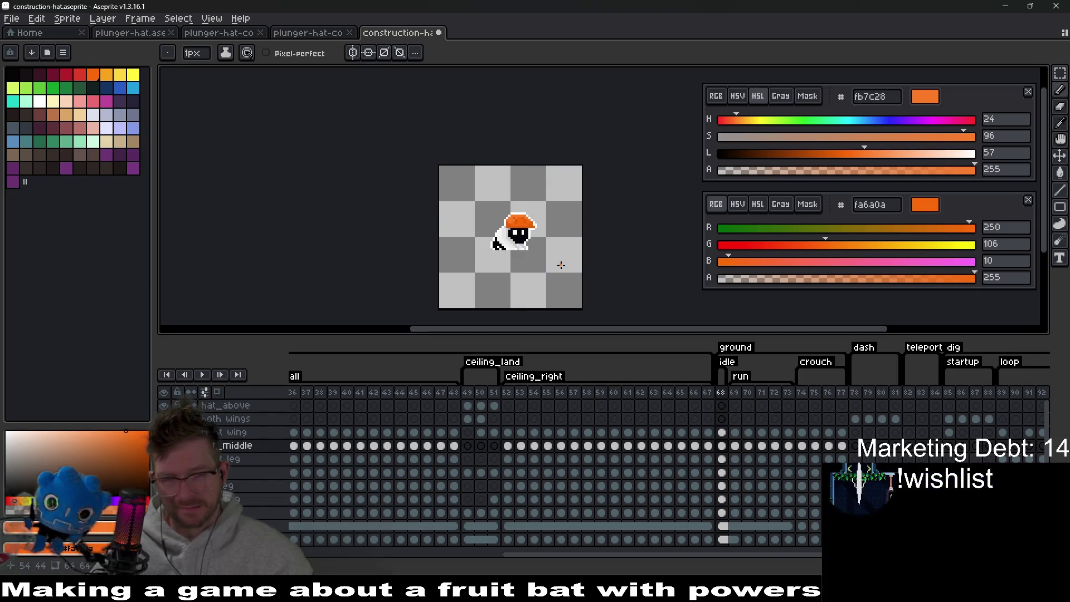
# Close the extra HSL colour panel.
pyautogui.click(1028, 92)
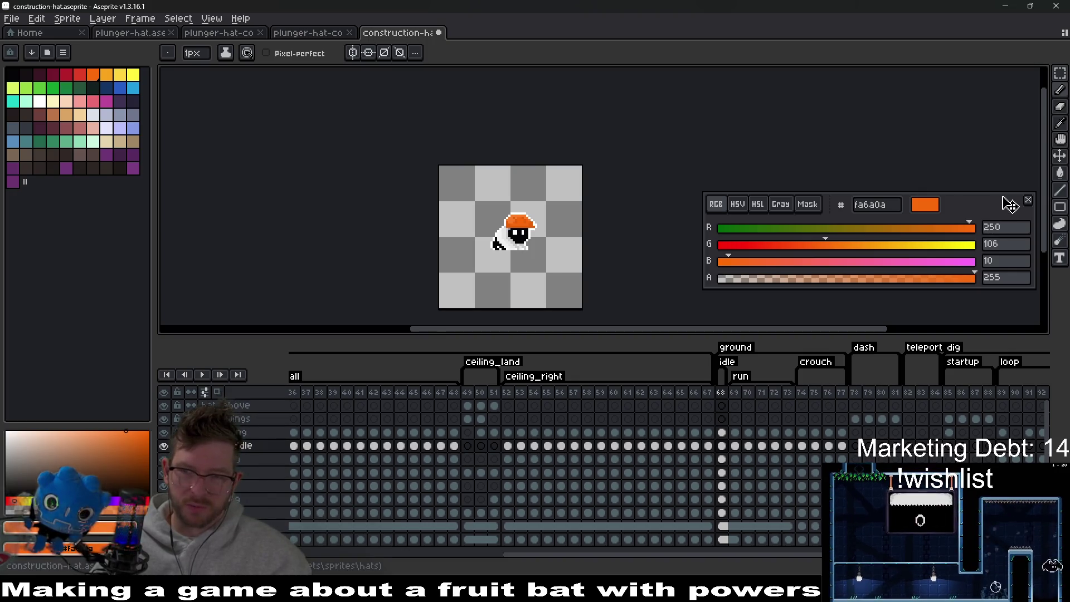
pyautogui.scroll(2, 526, 254)
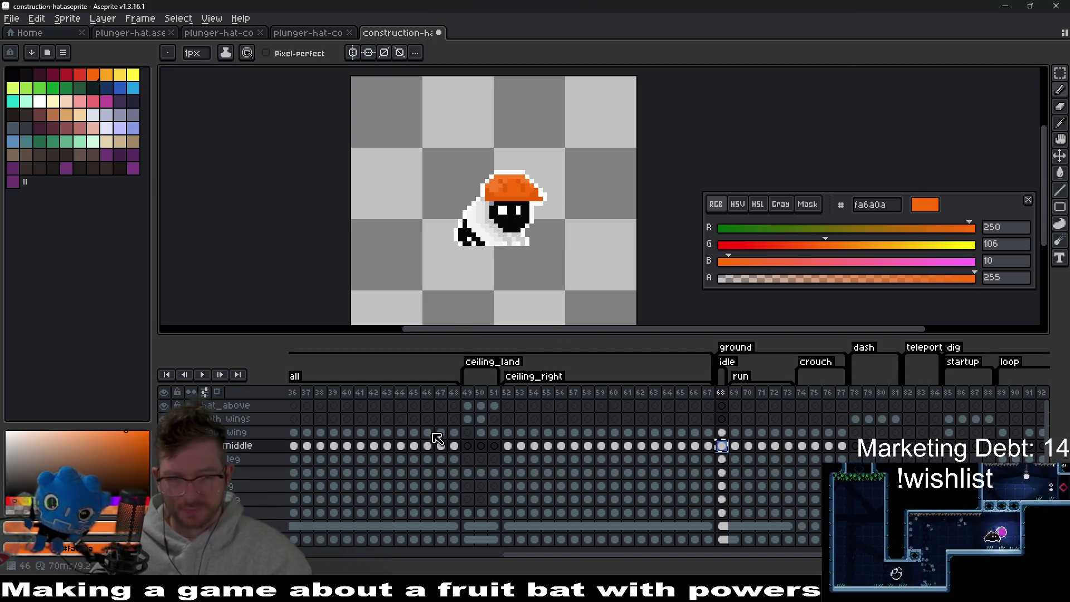
pyautogui.moveTo(514, 557); pyautogui.dragTo(279, 521)
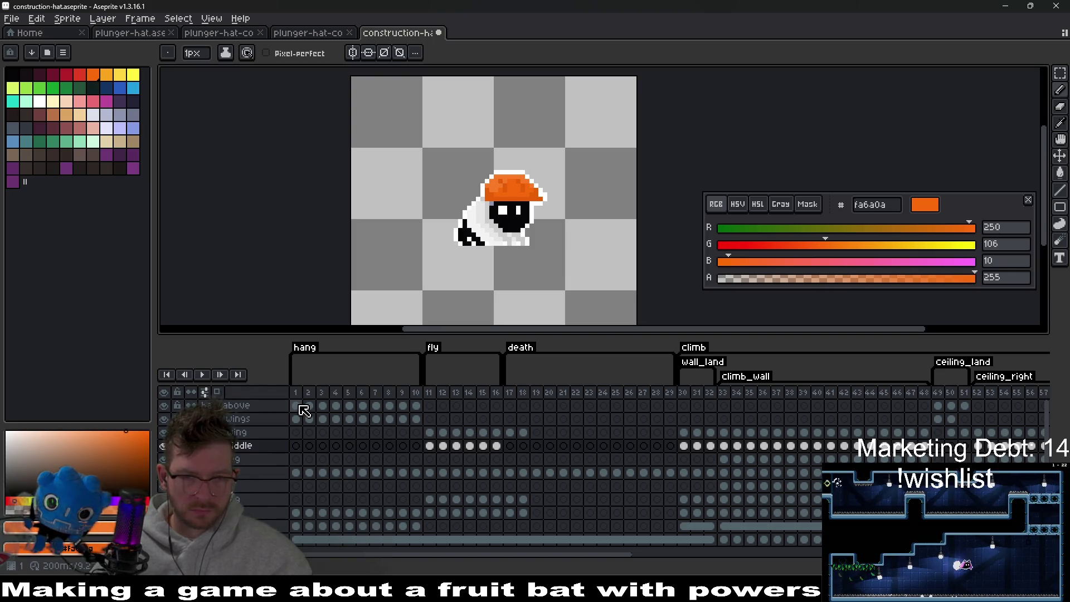
# On frame 1's hat layer, marquee-select the orange hat.
pyautogui.click(297, 444)
pyautogui.click(296, 405)
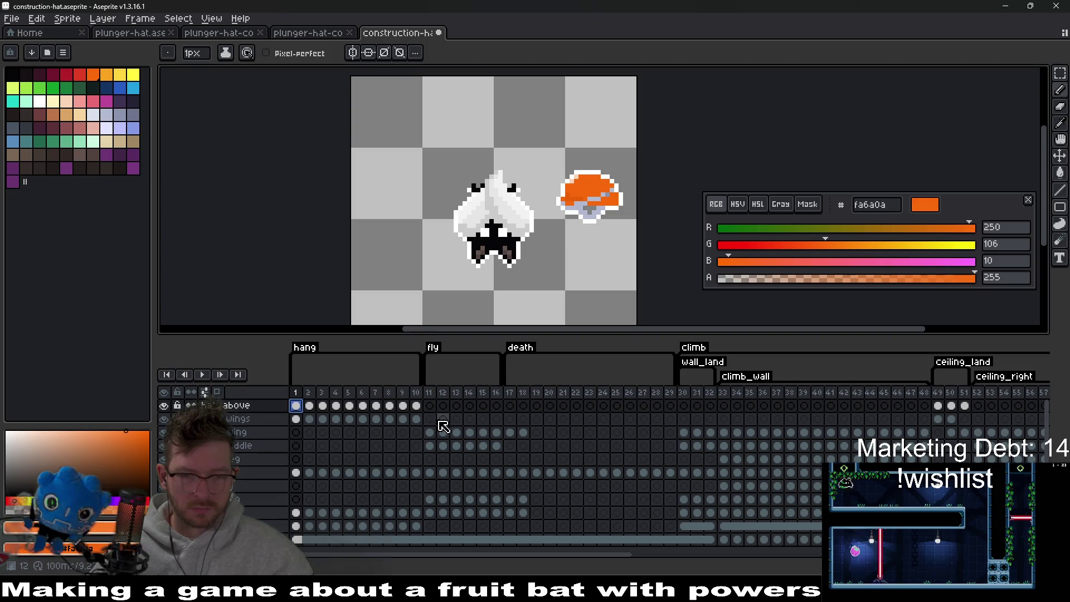
pyautogui.moveTo(424, 413); pyautogui.dragTo(299, 410)
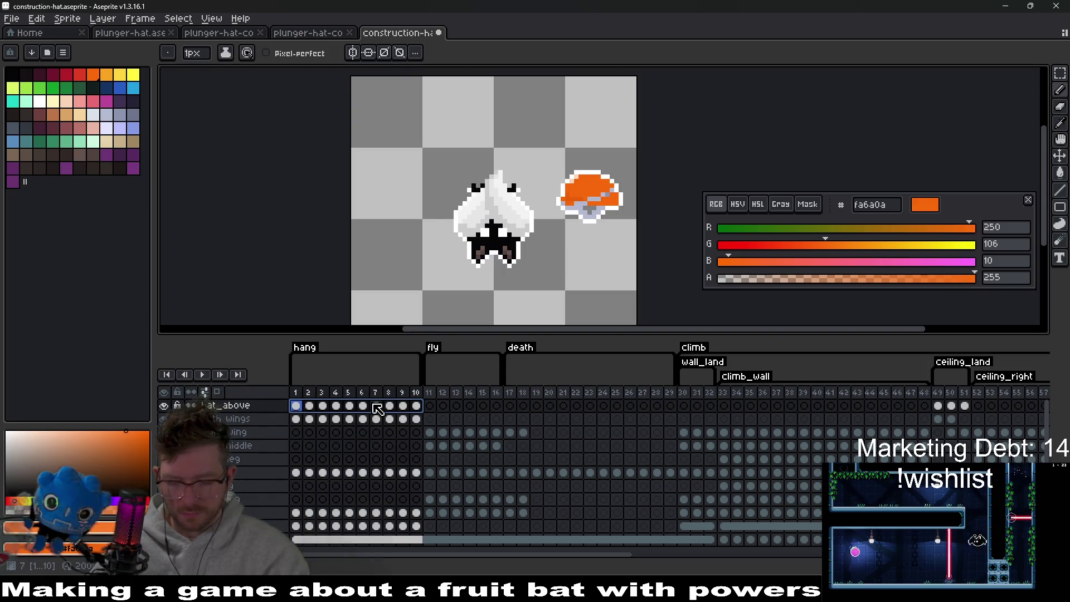
pyautogui.click(296, 406)
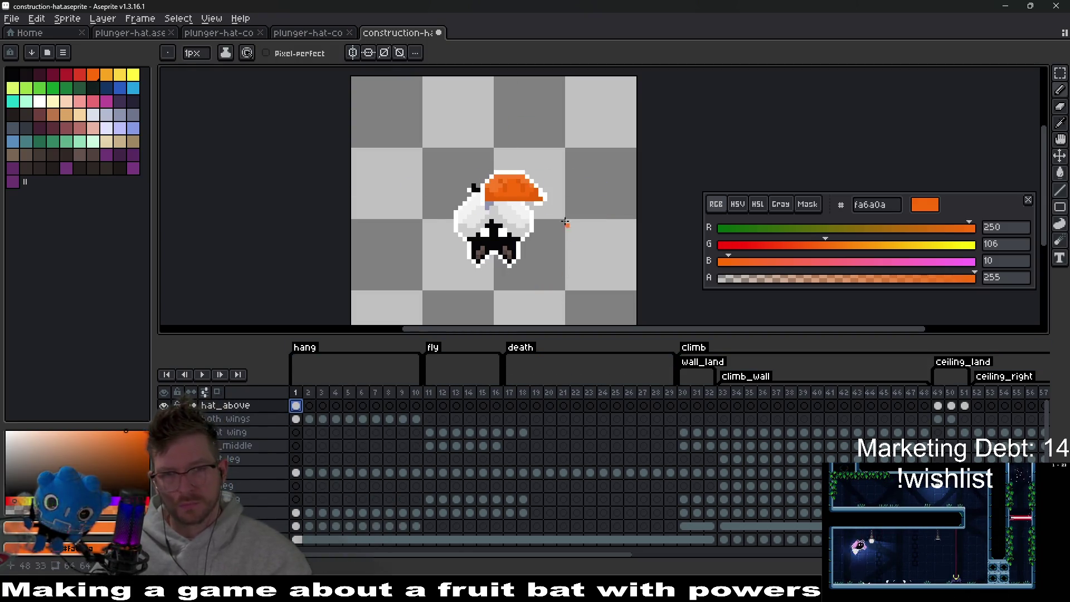
pyautogui.scroll(1, 566, 223)
pyautogui.press('m')
pyautogui.moveTo(426, 170); pyautogui.dragTo(551, 252)
# Rotate the hat 180° and place it onto the bat's head.
pyautogui.moveTo(513, 238); pyautogui.dragTo(578, 238)
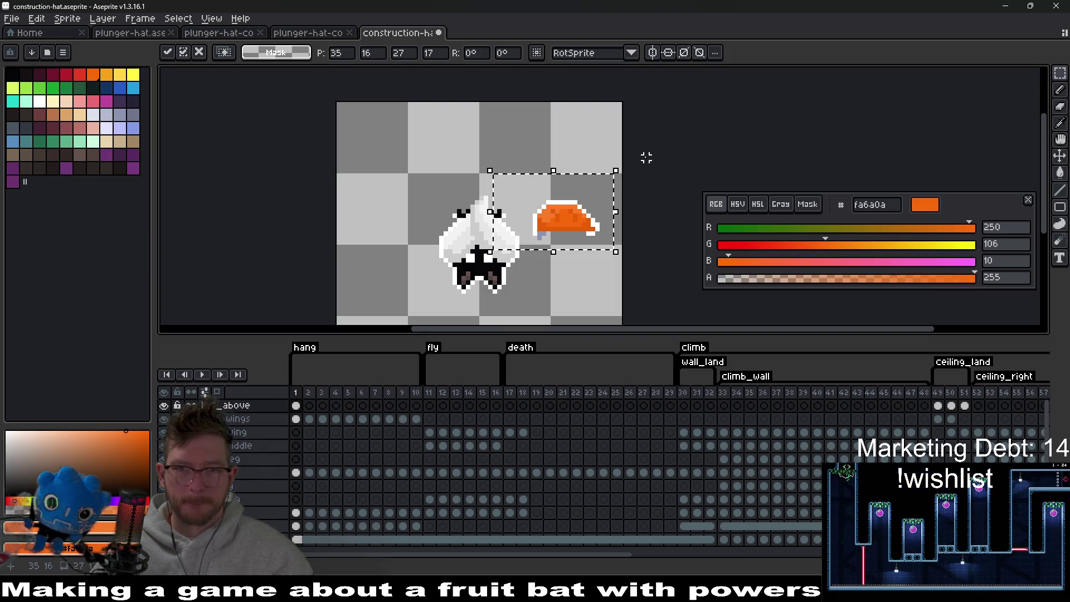
pyautogui.click(484, 53)
pyautogui.write('180')
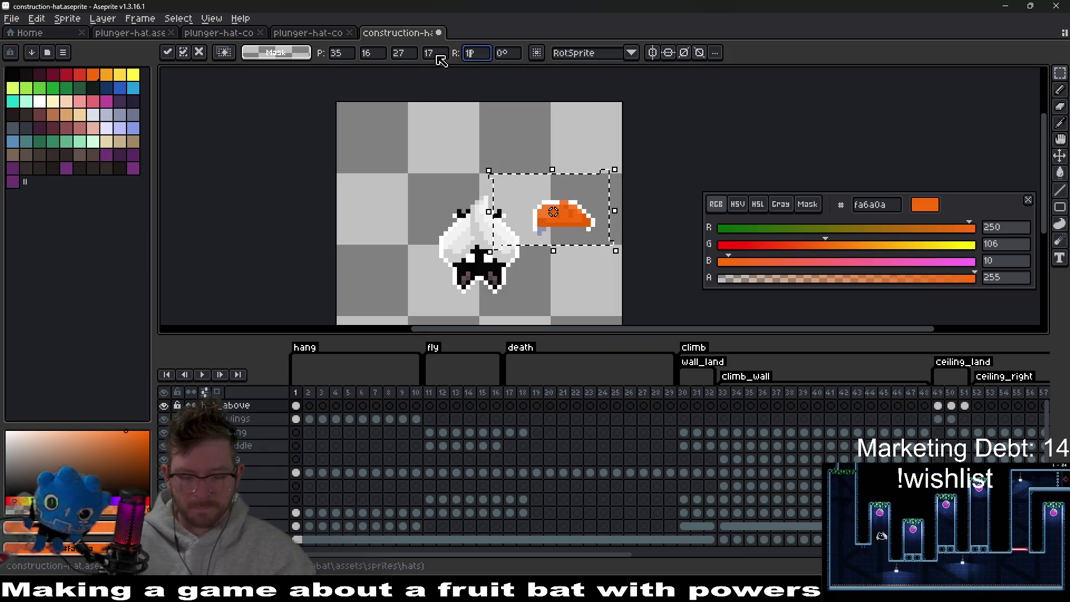
pyautogui.scroll(2, 545, 239)
pyautogui.moveTo(581, 175)
pyautogui.mouseDown()
pyautogui.moveTo(530, 282)
pyautogui.moveTo(495, 295)
pyautogui.moveTo(483, 283)
pyautogui.mouseUp()
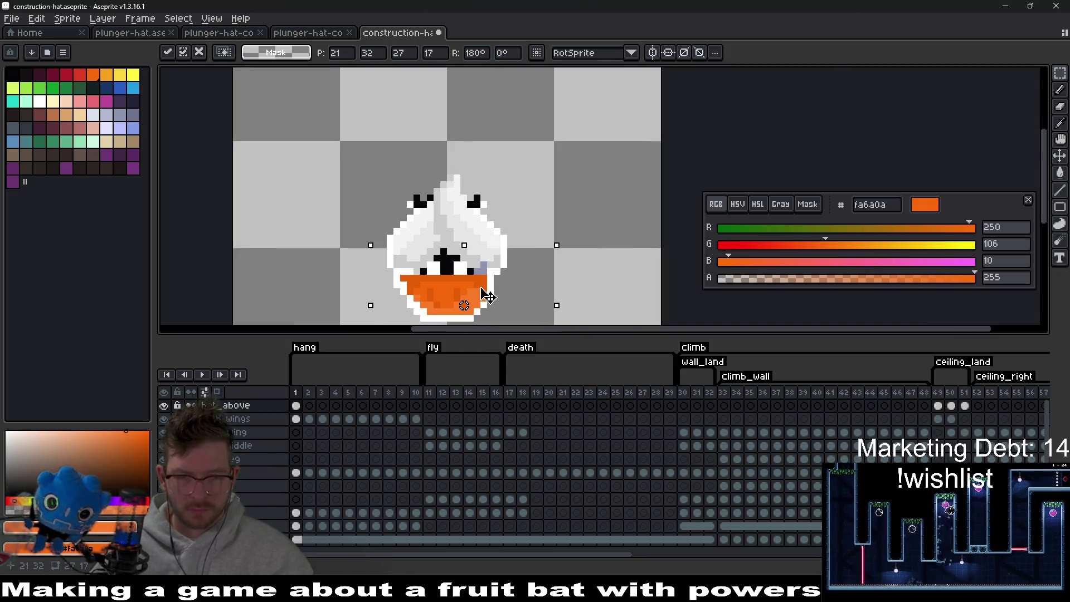
# Nudge the flipped hat one pixel lower, then switch to plunger-hat-collectible-Sheet.
pyautogui.scroll(2, 483, 283)
pyautogui.moveTo(565, 190); pyautogui.dragTo(562, 222)
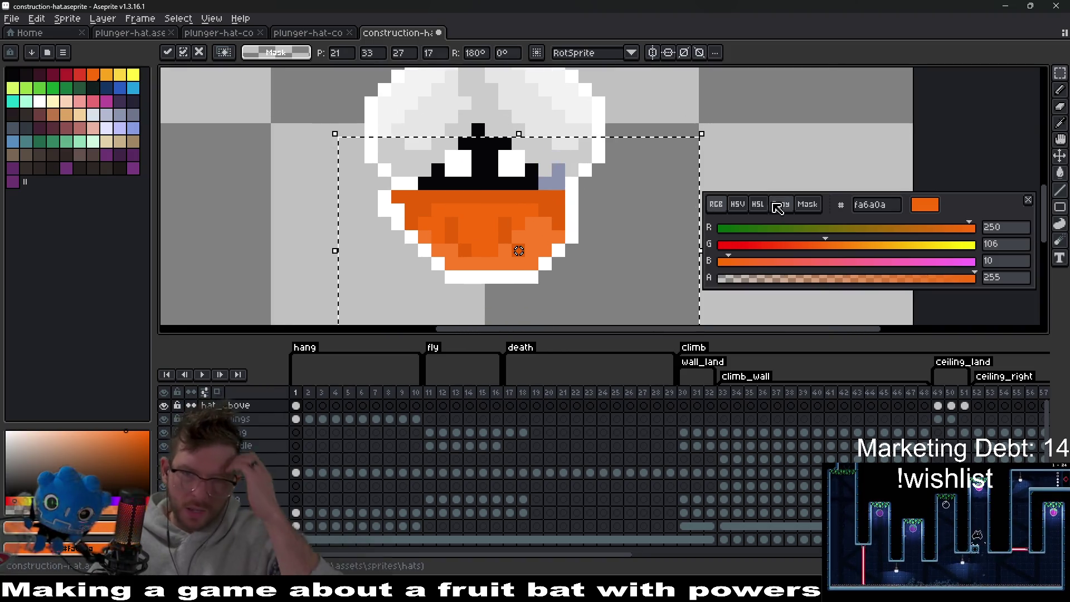
pyautogui.moveTo(616, 187); pyautogui.dragTo(598, 210)
pyautogui.scroll(-2, 598, 209)
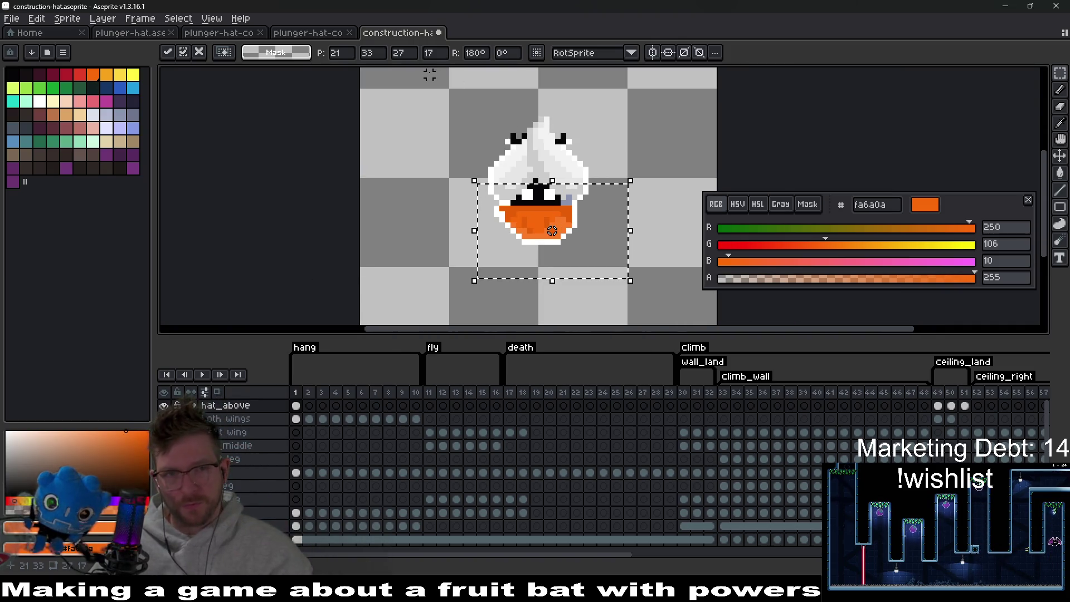
pyautogui.click(309, 35)
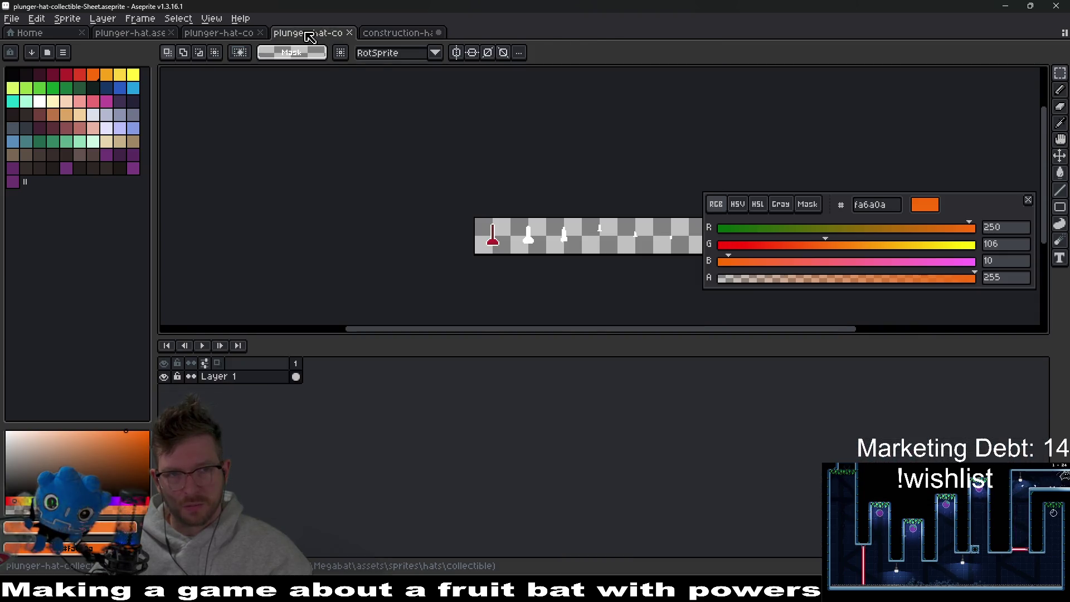
# Browse the plunger hat collectible files, viewing the collectible's first frame.
pyautogui.click(234, 34)
pyautogui.click(133, 35)
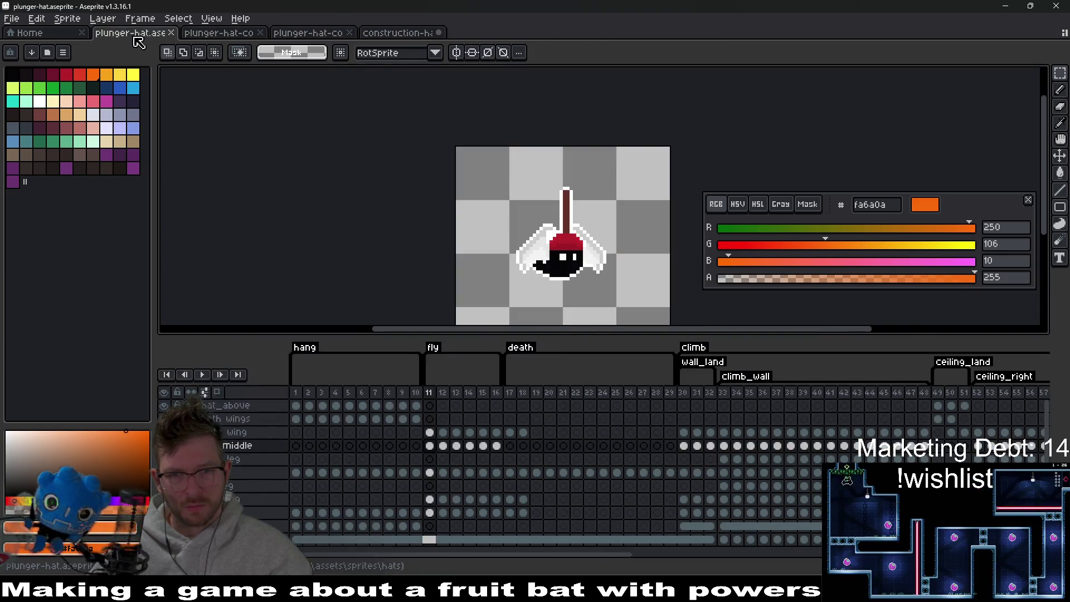
pyautogui.click(396, 34)
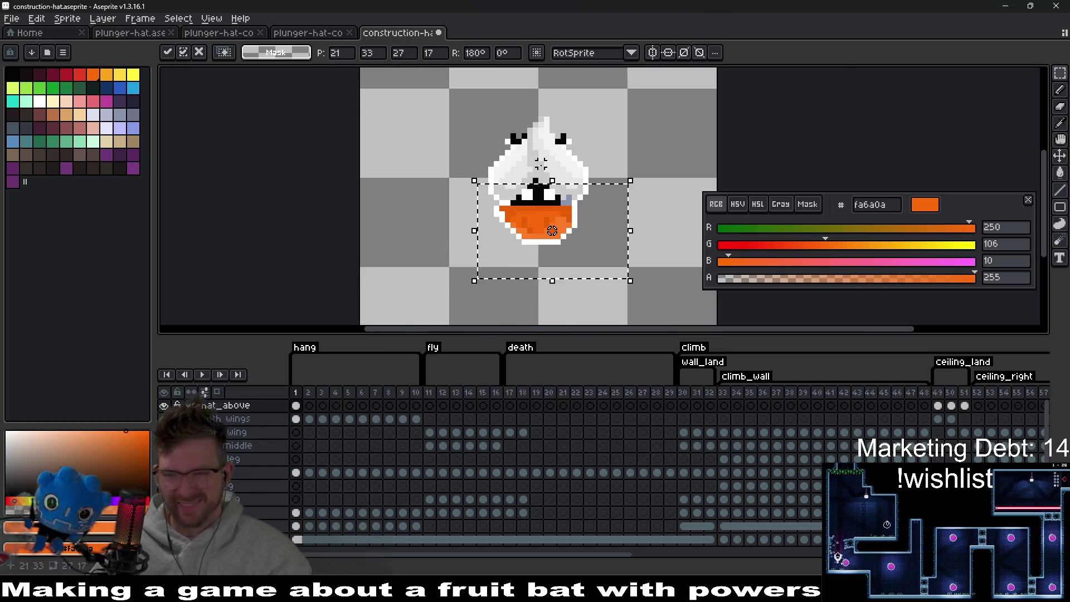
pyautogui.click(245, 33)
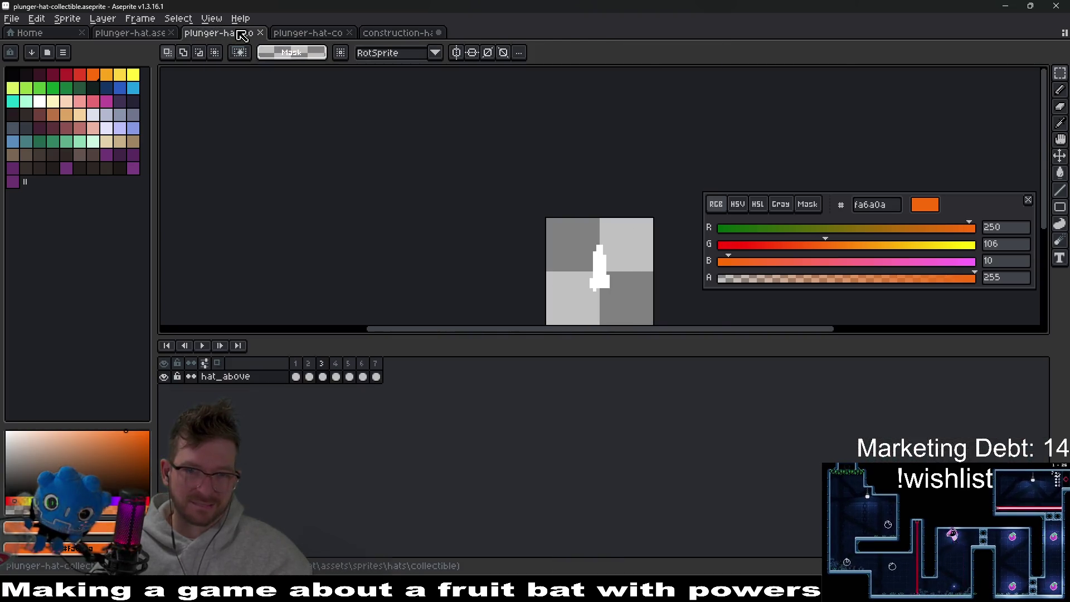
pyautogui.click(296, 377)
# Close plunger-hat-collectible and its Sheet, returning to construction-hat.
pyautogui.middleClick(231, 36)
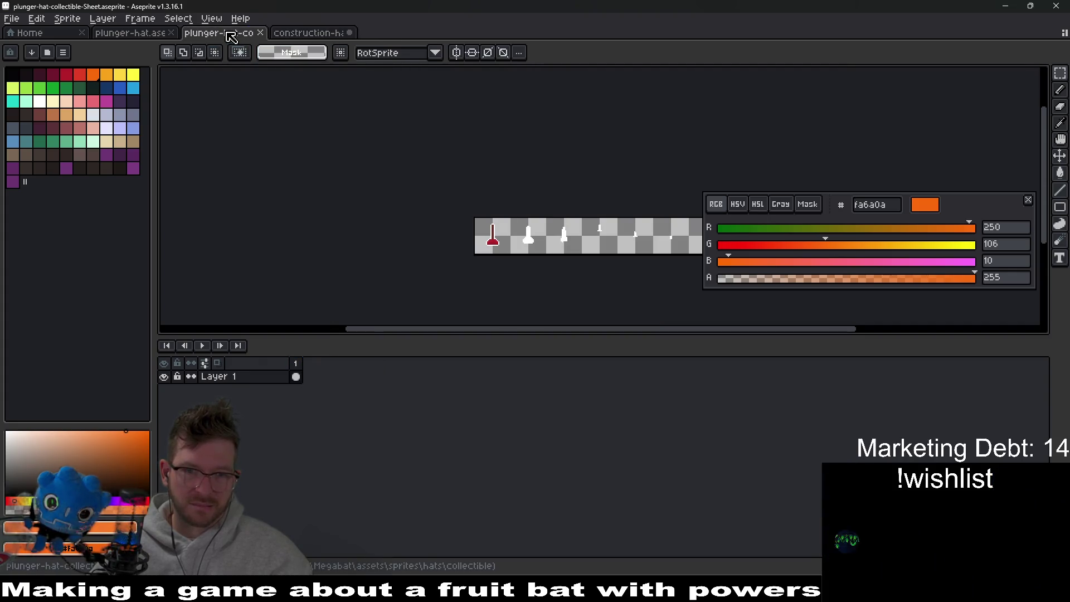
pyautogui.middleClick(231, 36)
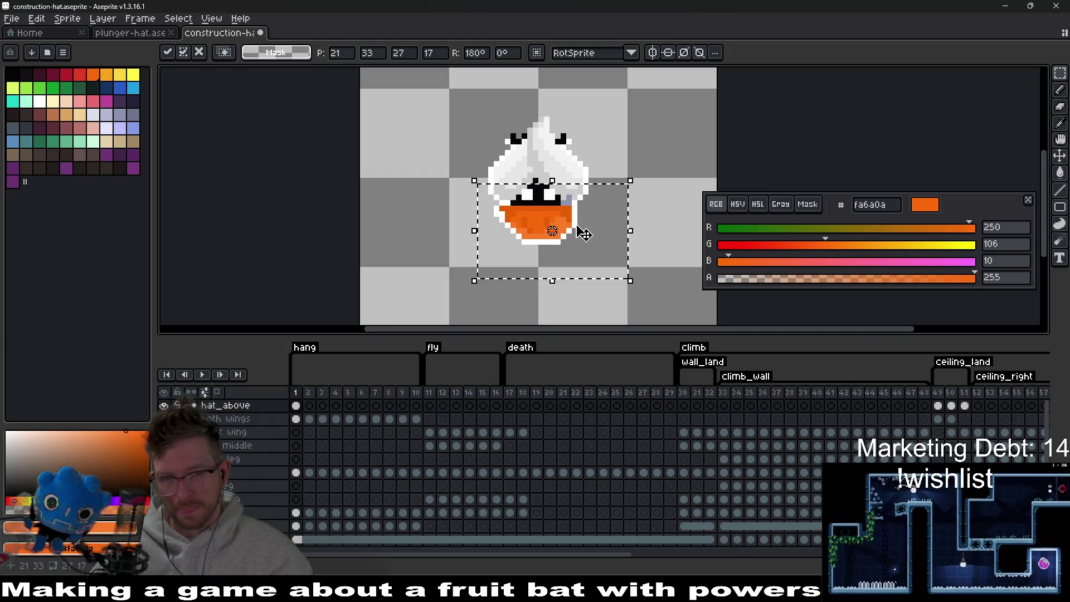
pyautogui.scroll(-4, 584, 234)
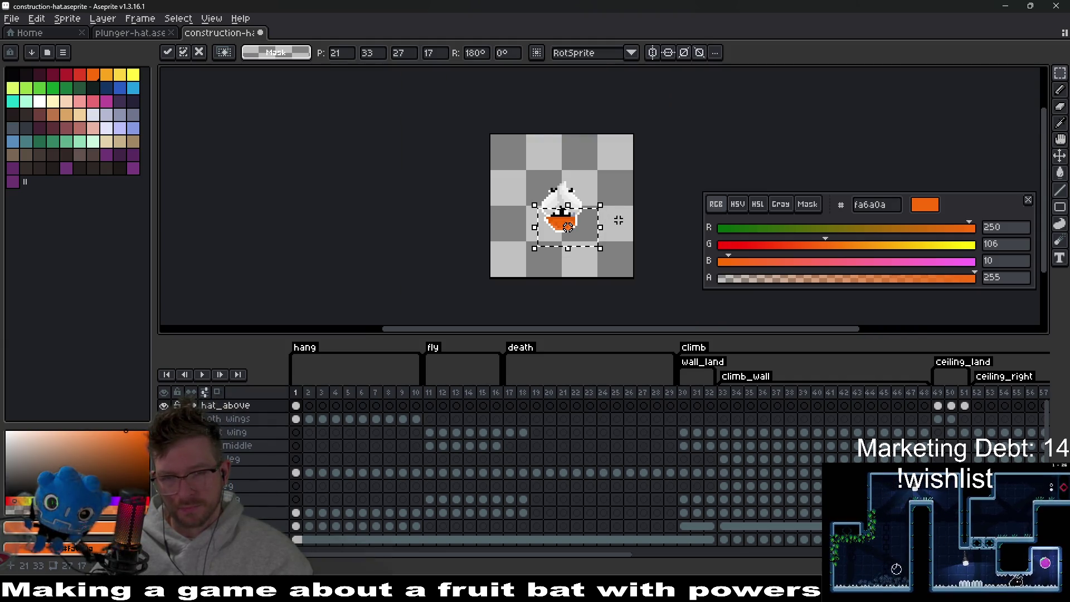
# Drop the rotated hat into place and clear the selection.
pyautogui.click(616, 199)
pyautogui.scroll(8, 569, 225)
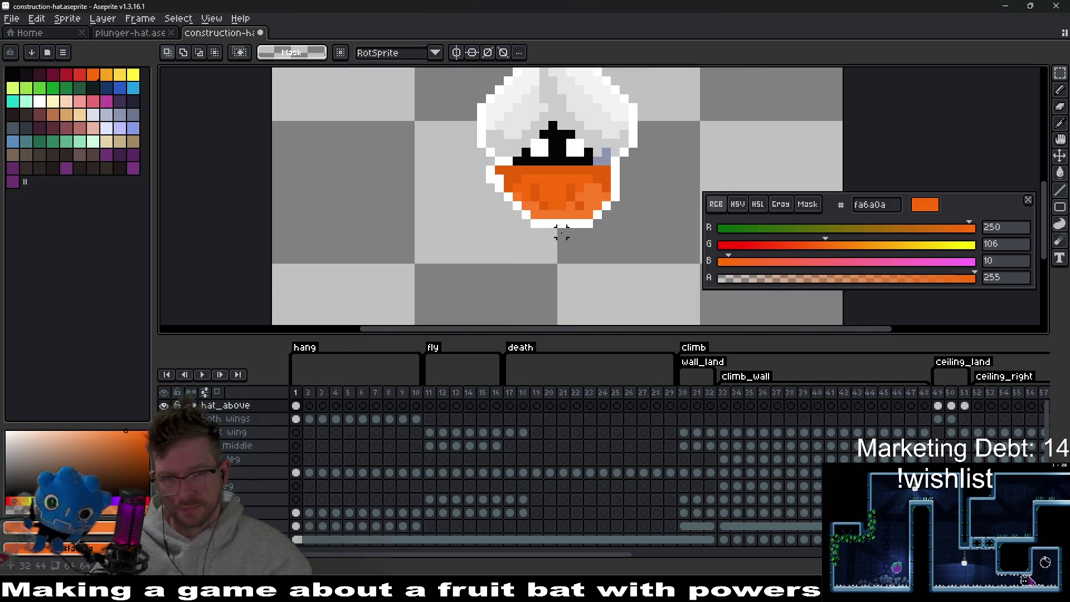
pyautogui.moveTo(582, 212); pyautogui.dragTo(552, 239)
pyautogui.moveTo(367, 96)
pyautogui.mouseDown()
pyautogui.moveTo(615, 263)
pyautogui.moveTo(655, 316)
pyautogui.mouseUp()
pyautogui.scroll(-4, 648, 290)
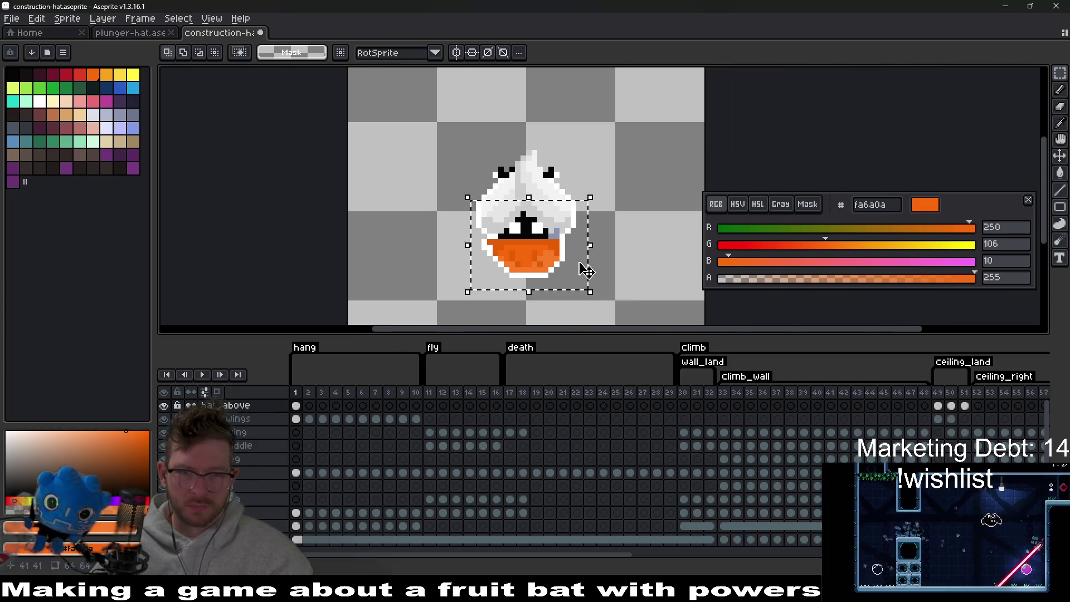
pyautogui.hotkey('ctrl', 'd')
pyautogui.scroll(-4, 652, 271)
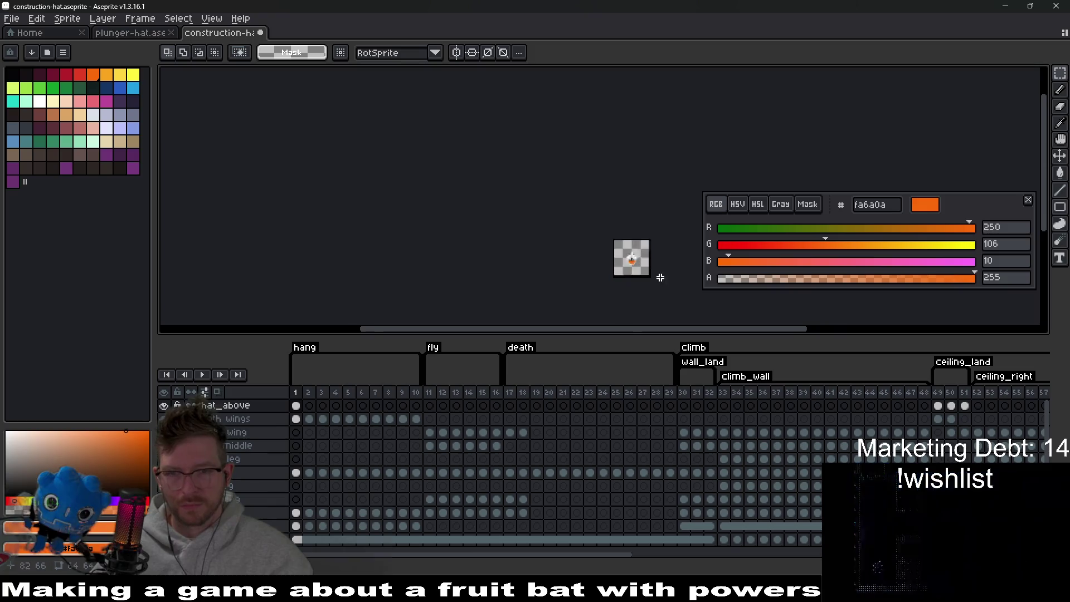
pyautogui.scroll(3, 660, 273)
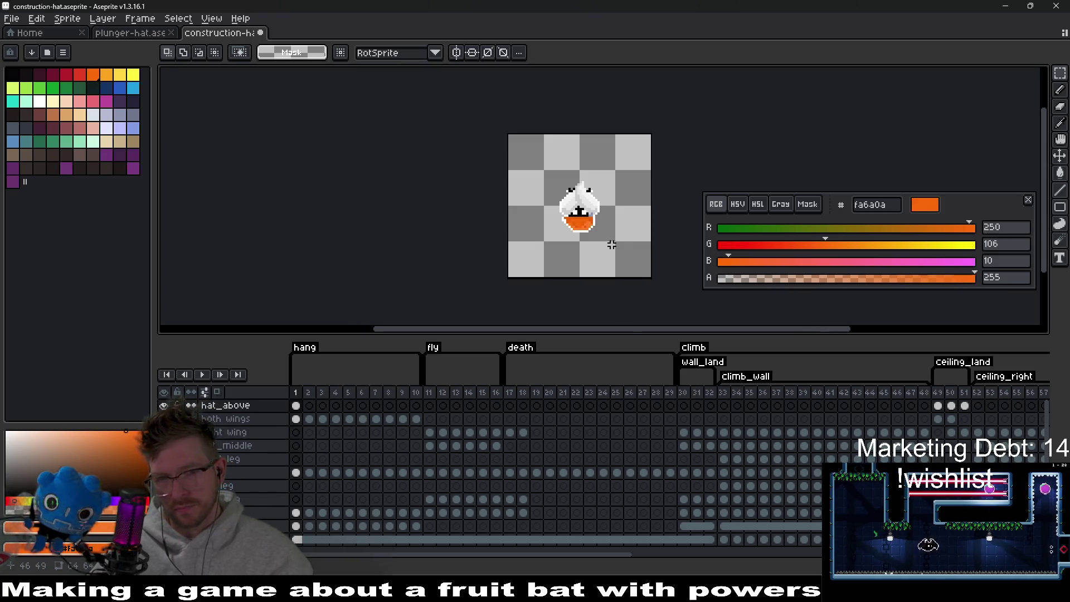
pyautogui.scroll(5, 591, 215)
# Erase the stray black pixels at the mask band's right end, then paste a copied hat piece.
pyautogui.press('e')
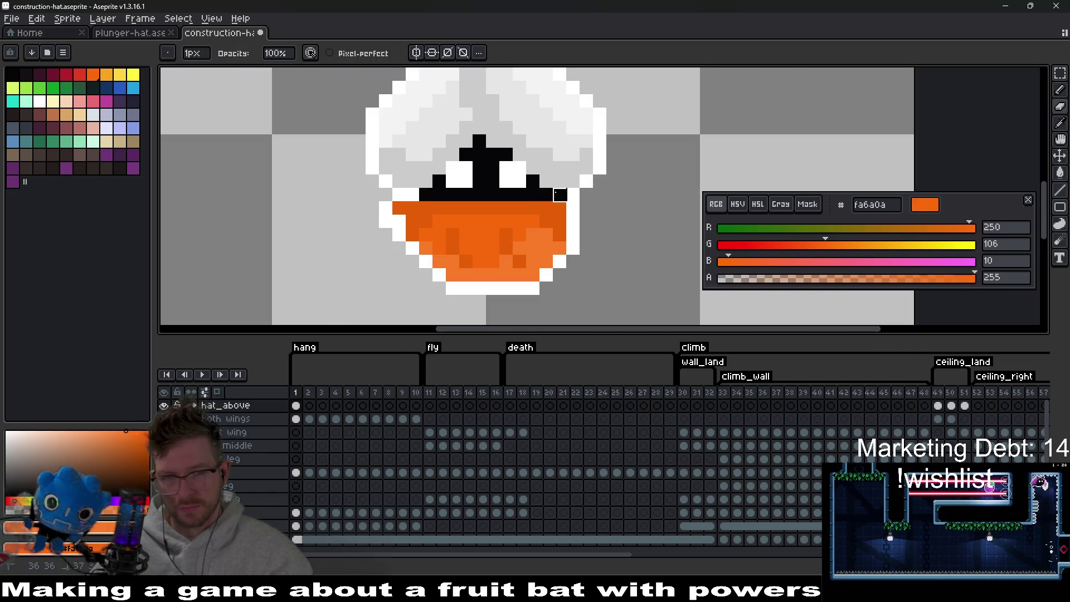
pyautogui.moveTo(547, 194); pyautogui.dragTo(575, 218)
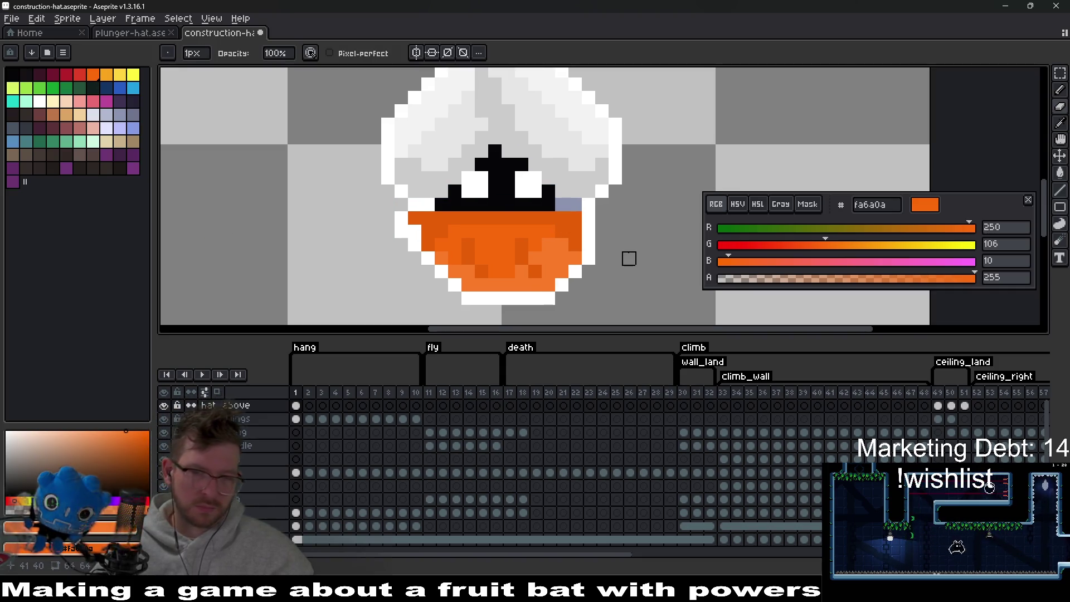
pyautogui.scroll(1, 590, 219)
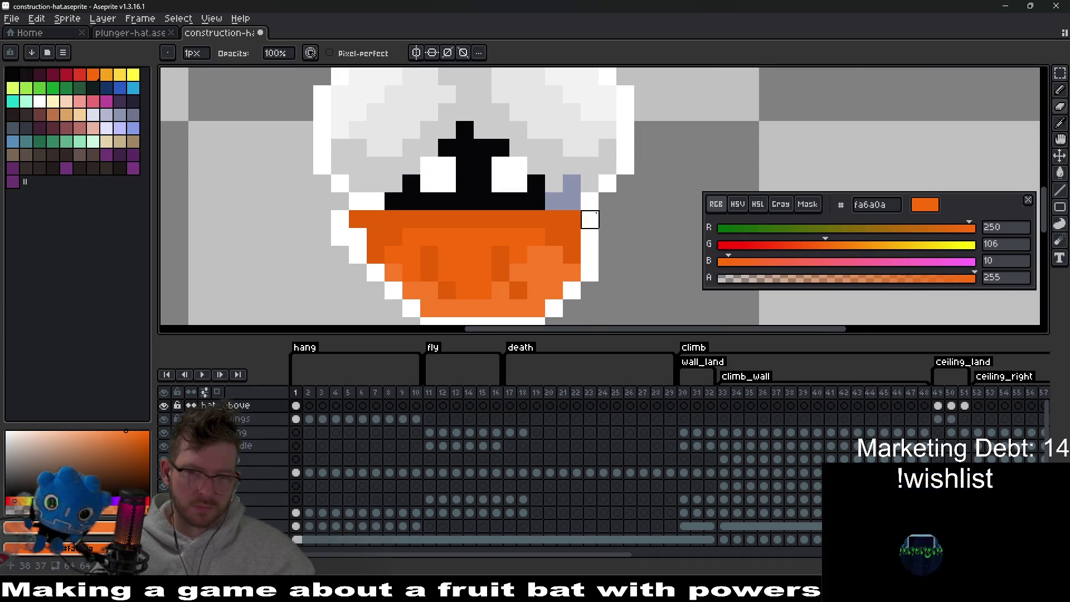
pyautogui.scroll(-5, 591, 221)
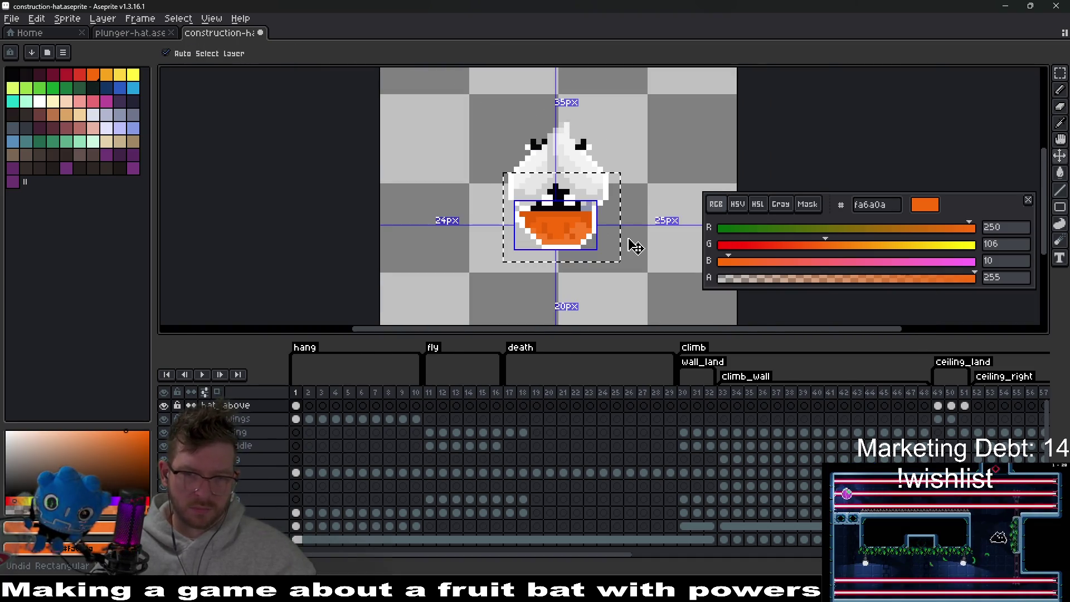
pyautogui.hotkey('ctrl', 'y')
pyautogui.scroll(4, 584, 214)
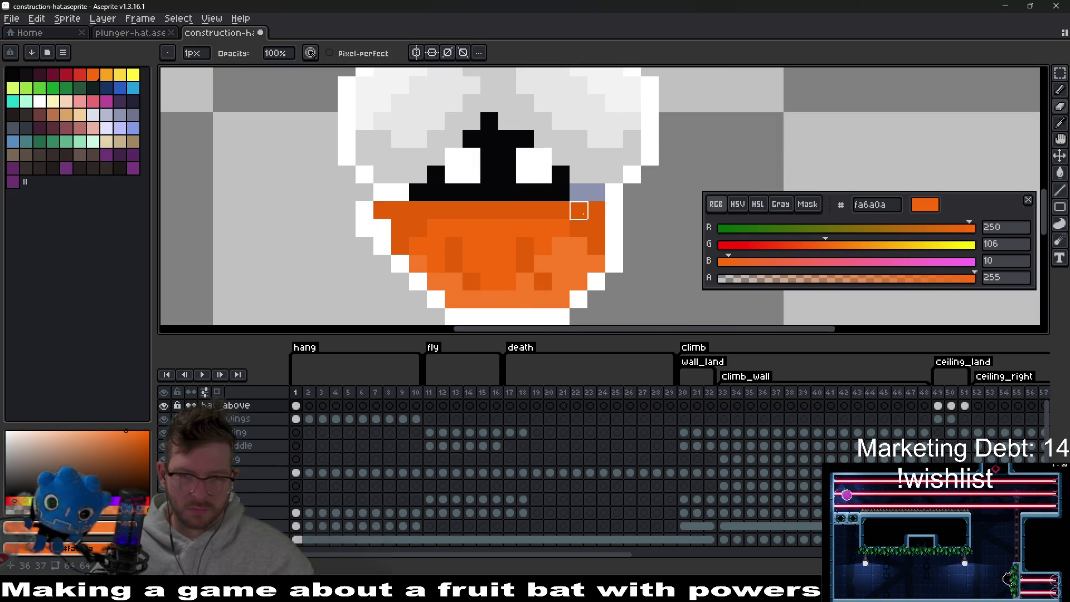
pyautogui.press('e')
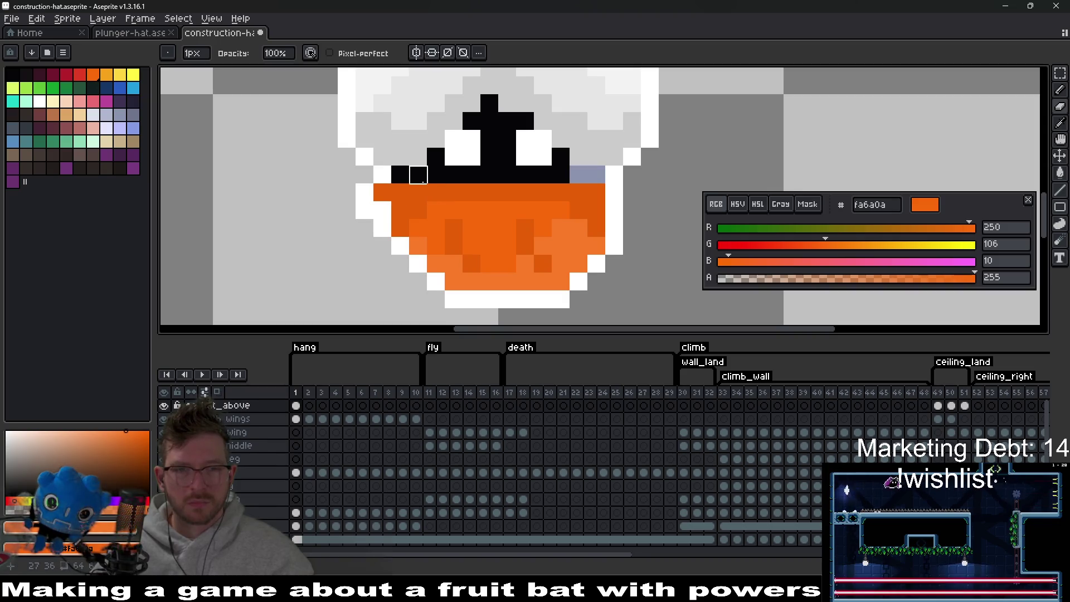
pyautogui.scroll(-3, 536, 217)
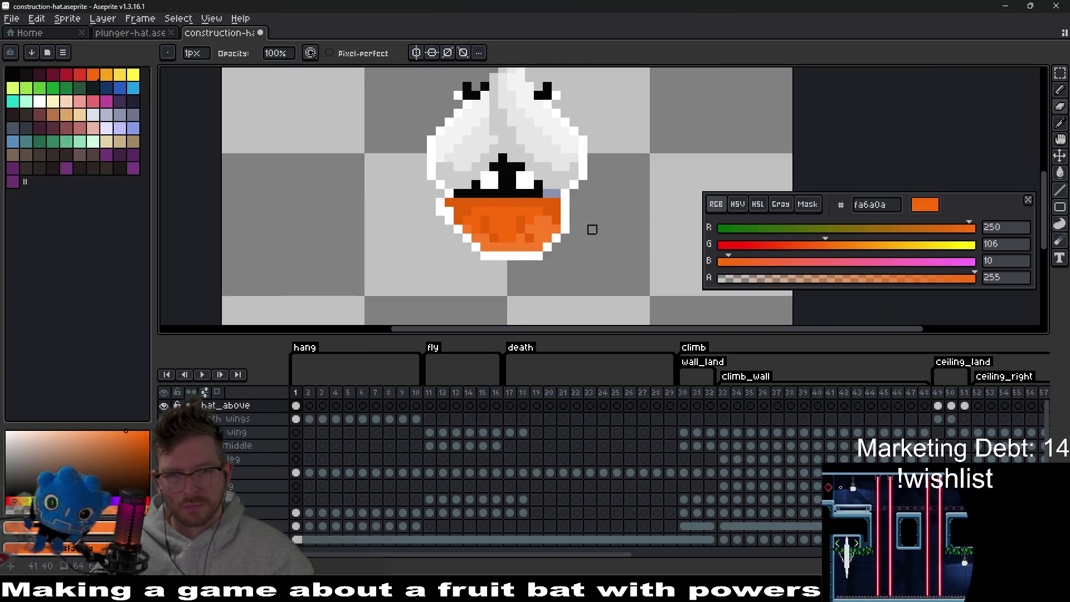
pyautogui.scroll(2, 556, 238)
pyautogui.hotkey('ctrl', 'v')
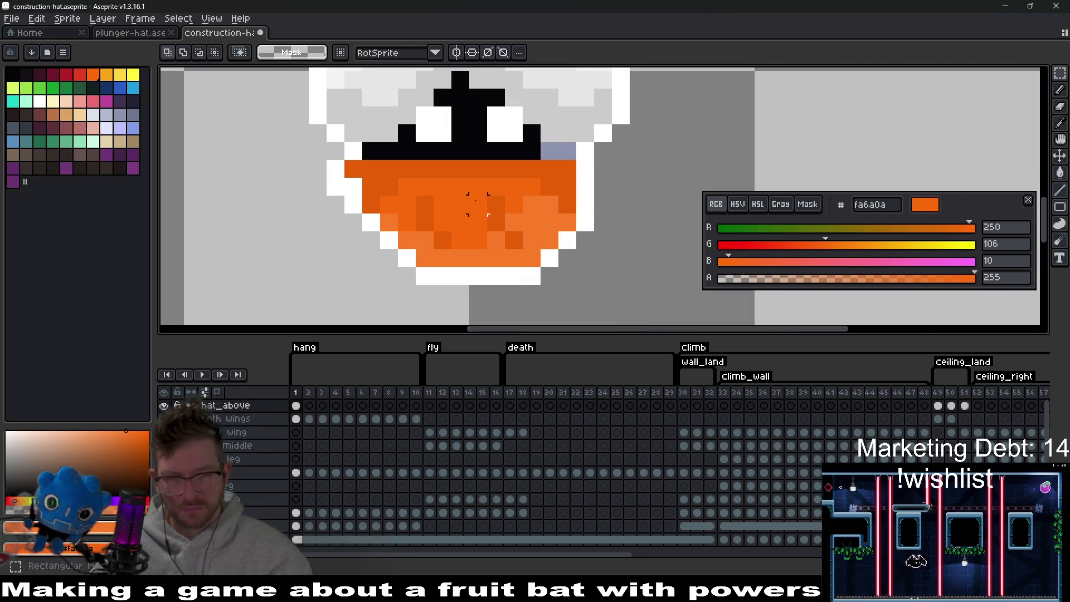
# Move the pasted piece into the orange area, then revert to a clean left outline.
pyautogui.moveTo(426, 190); pyautogui.dragTo(507, 216)
pyautogui.hotkey('ctrl', 'z')
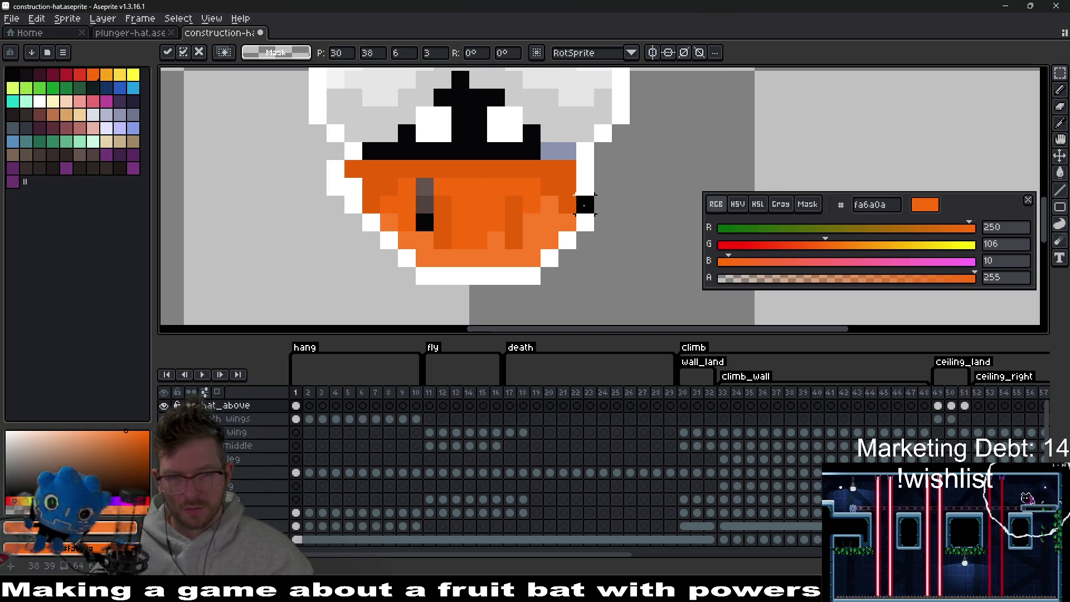
pyautogui.press('Return')
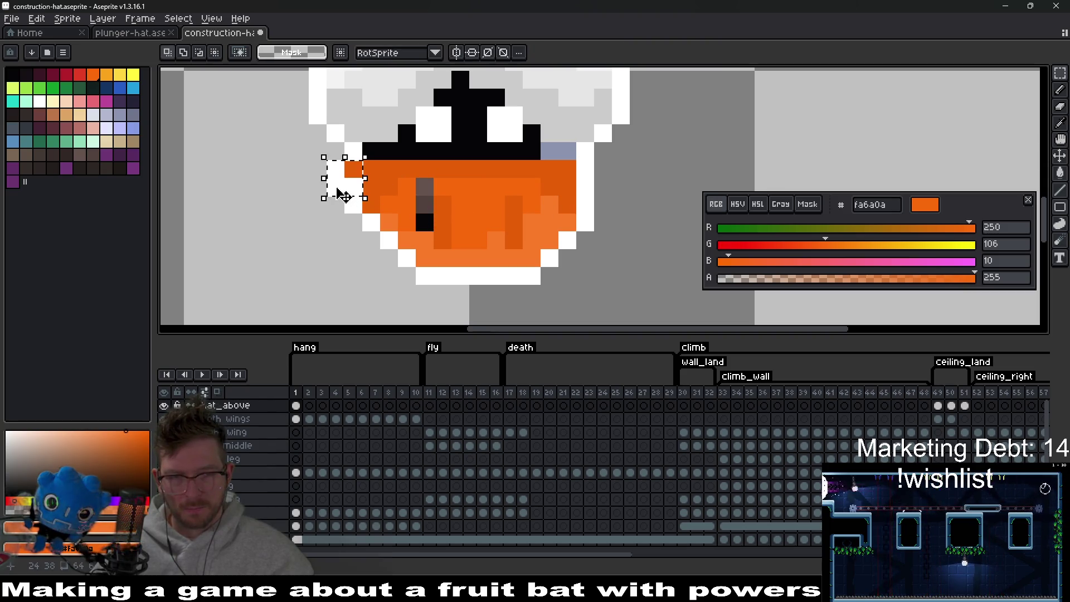
pyautogui.hotkey('ctrl', 'z')
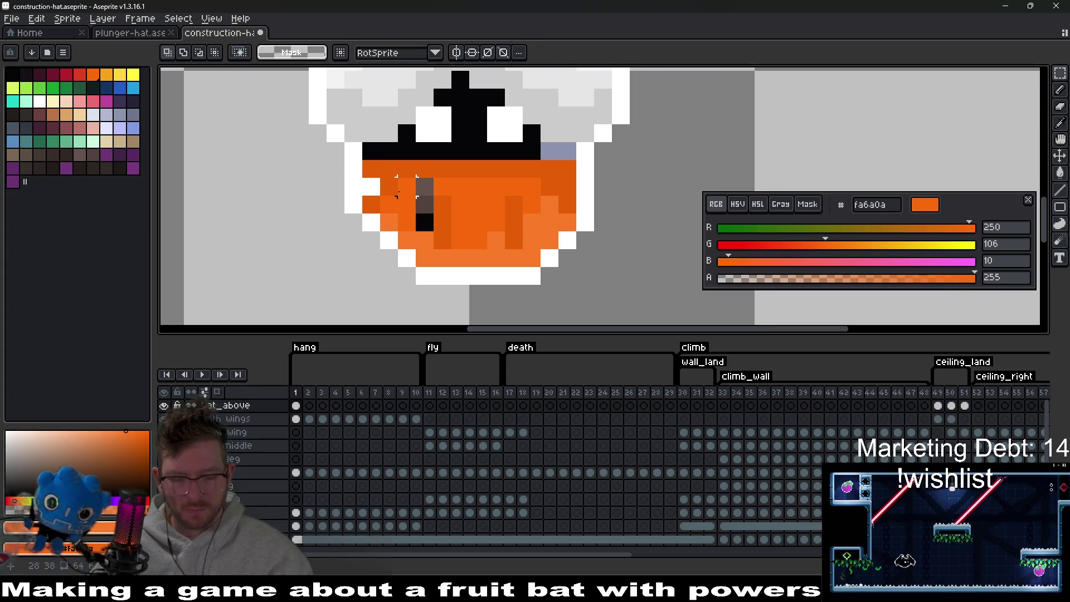
# Erase the bluish-grey pixels beside the black band.
pyautogui.press('b')
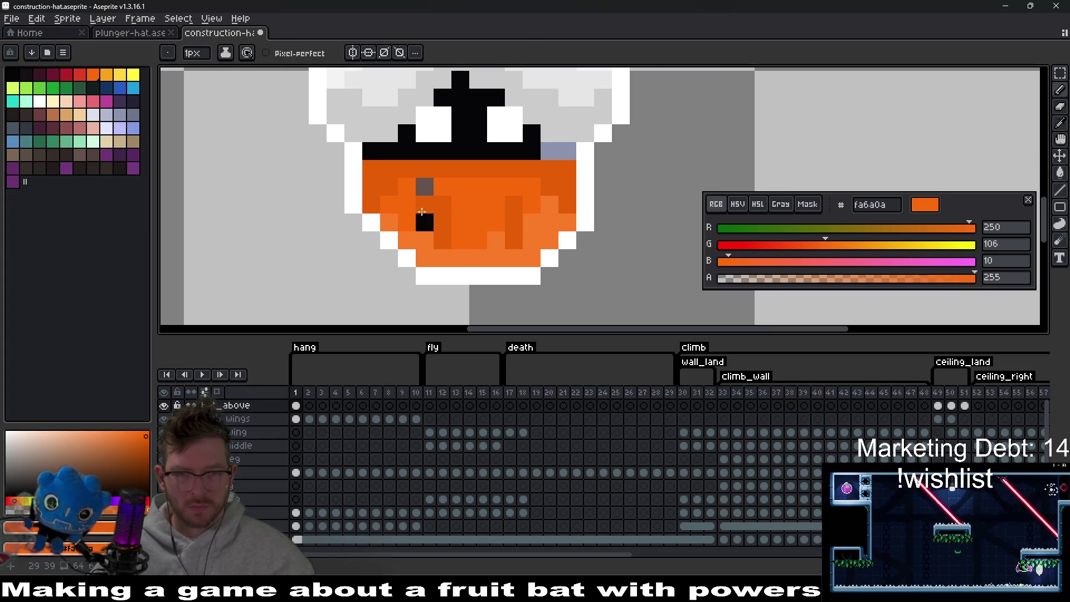
pyautogui.press('i')
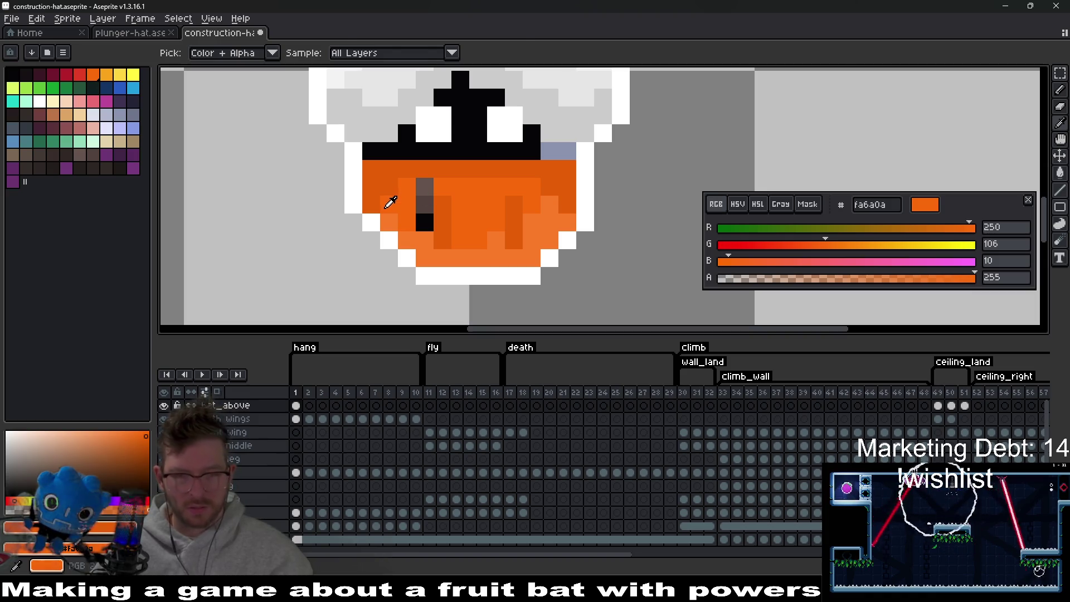
pyautogui.press('m')
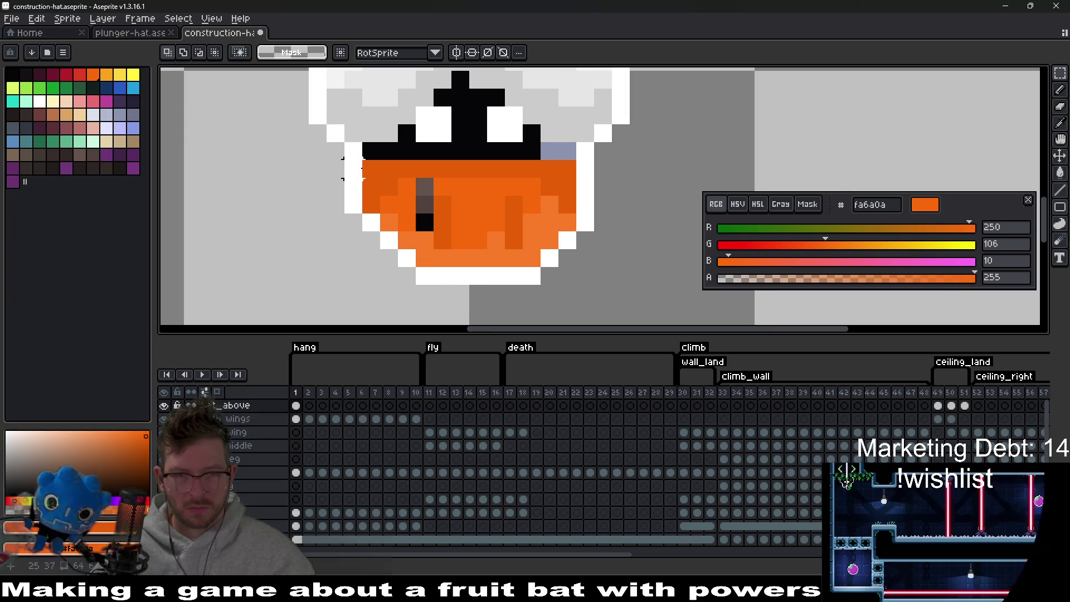
pyautogui.press('e')
pyautogui.moveTo(551, 151); pyautogui.dragTo(569, 151)
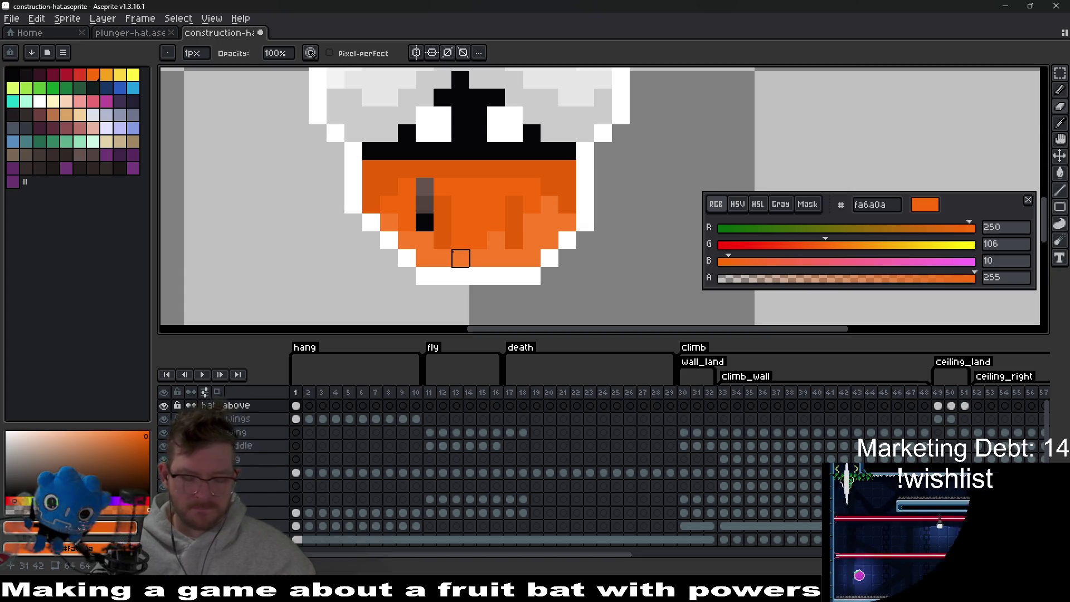
# Repaint the grey-brown pixel orange with the pencil.
pyautogui.press('m')
pyautogui.press('b')
pyautogui.click(423, 180)
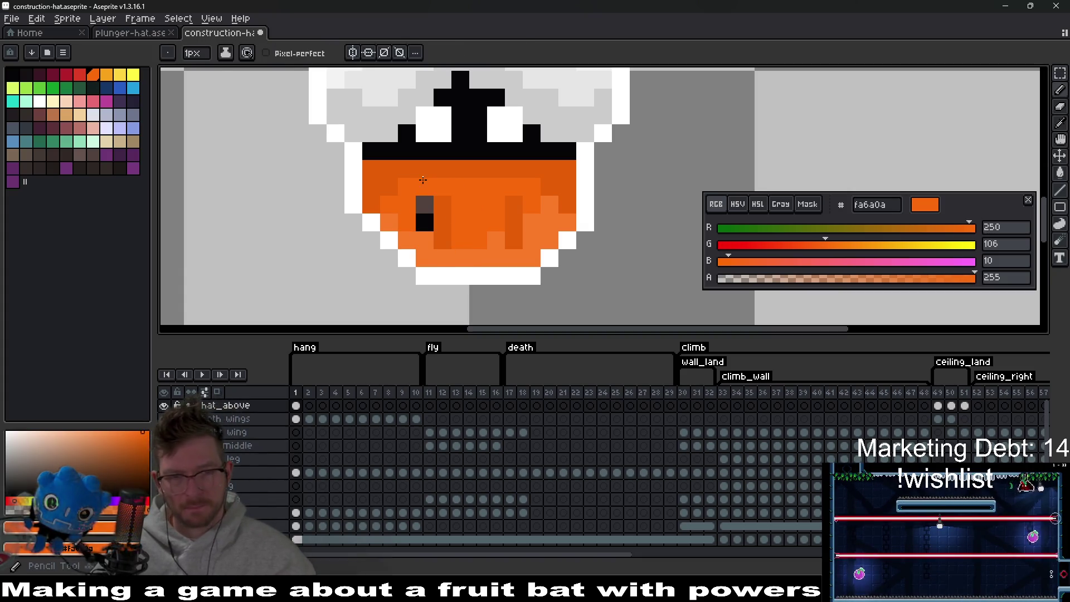
pyautogui.scroll(-5, 425, 216)
pyautogui.scroll(4, 498, 237)
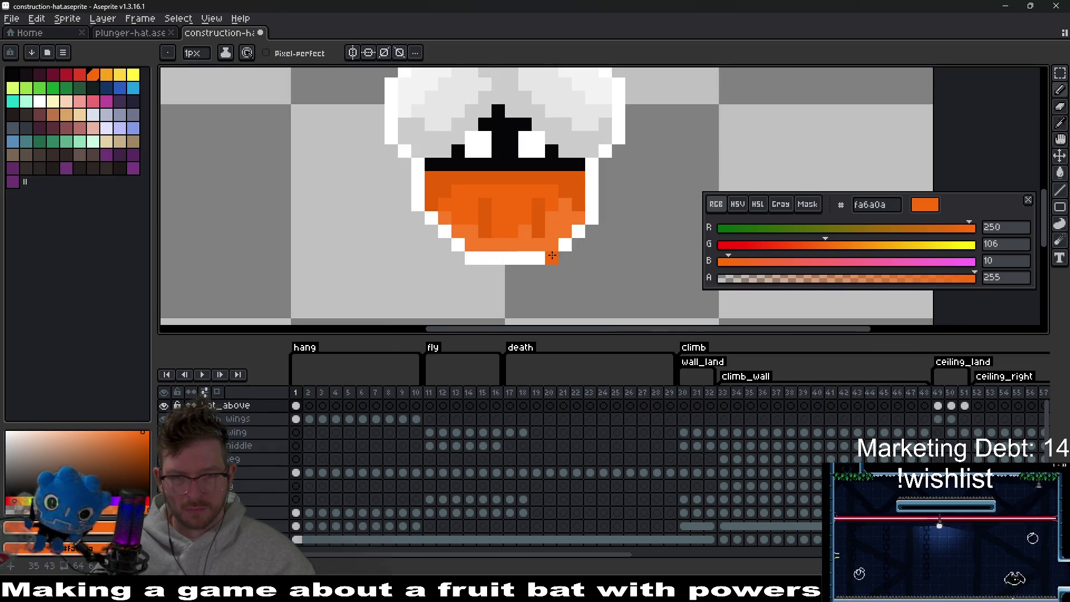
pyautogui.scroll(1, 552, 256)
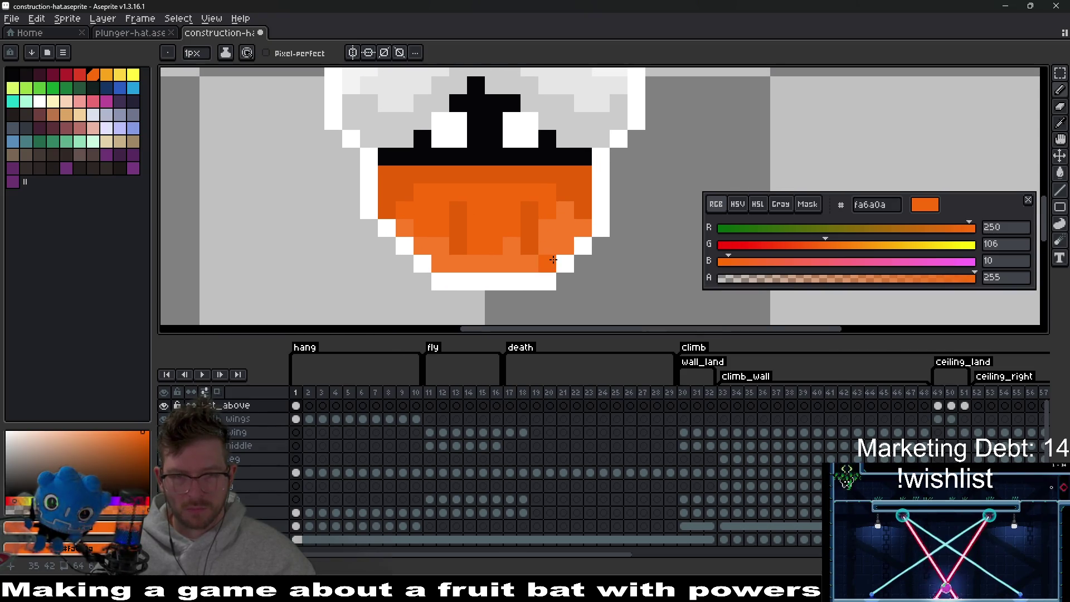
# Select the hat's lower-left part and nudge it one pixel left.
pyautogui.press('e')
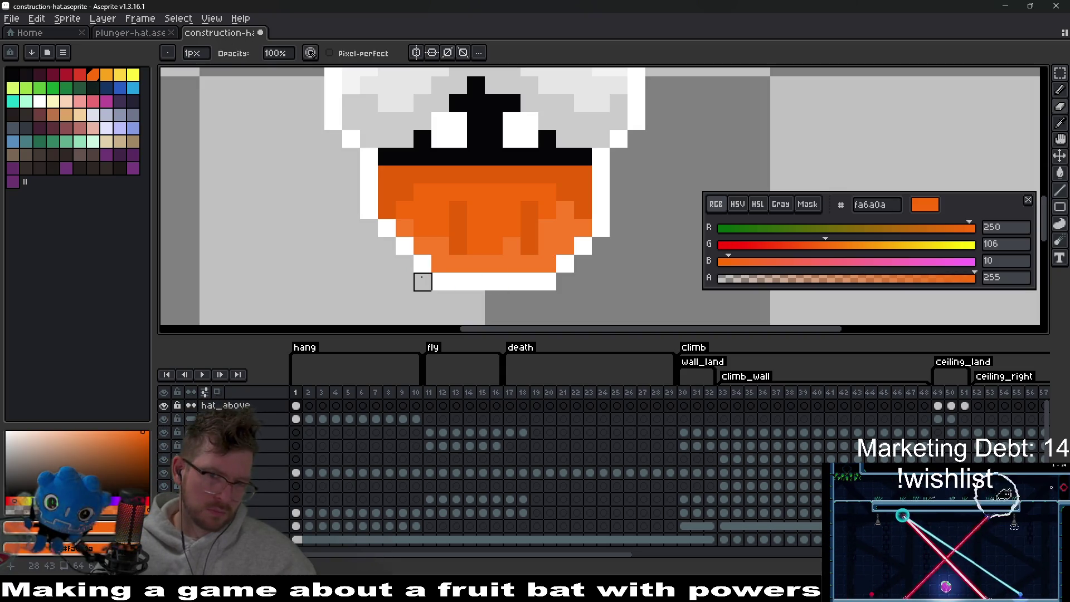
pyautogui.press('m')
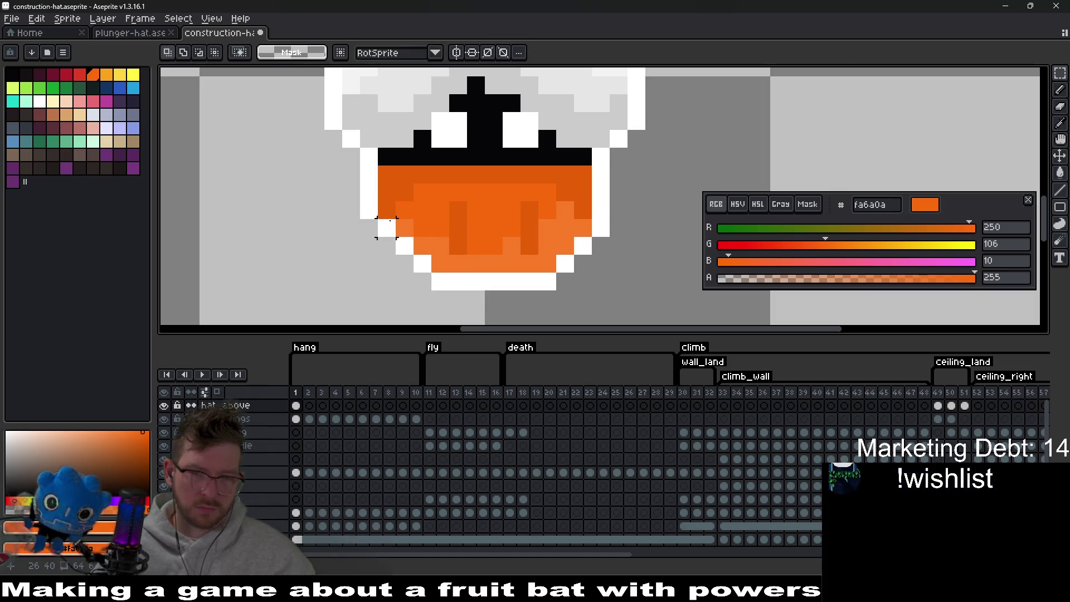
pyautogui.moveTo(387, 228); pyautogui.dragTo(499, 287)
pyautogui.press('Left')
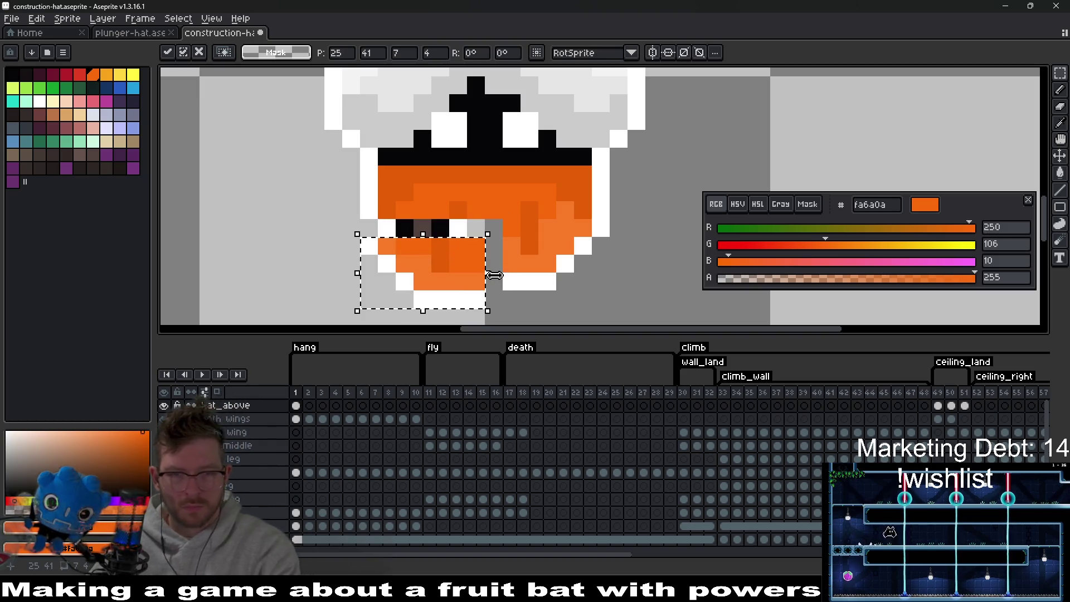
pyautogui.click(511, 263)
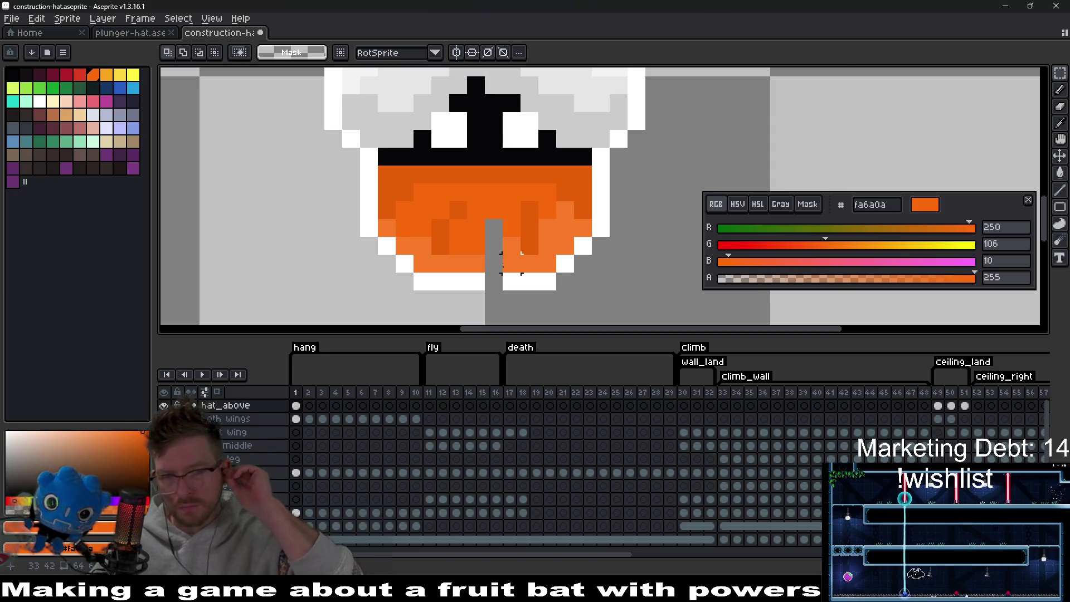
# Paint dark-orange shading pixels and fill a gap in the hat with orange.
pyautogui.press('i')
pyautogui.click(440, 210)
pyautogui.click(471, 211)
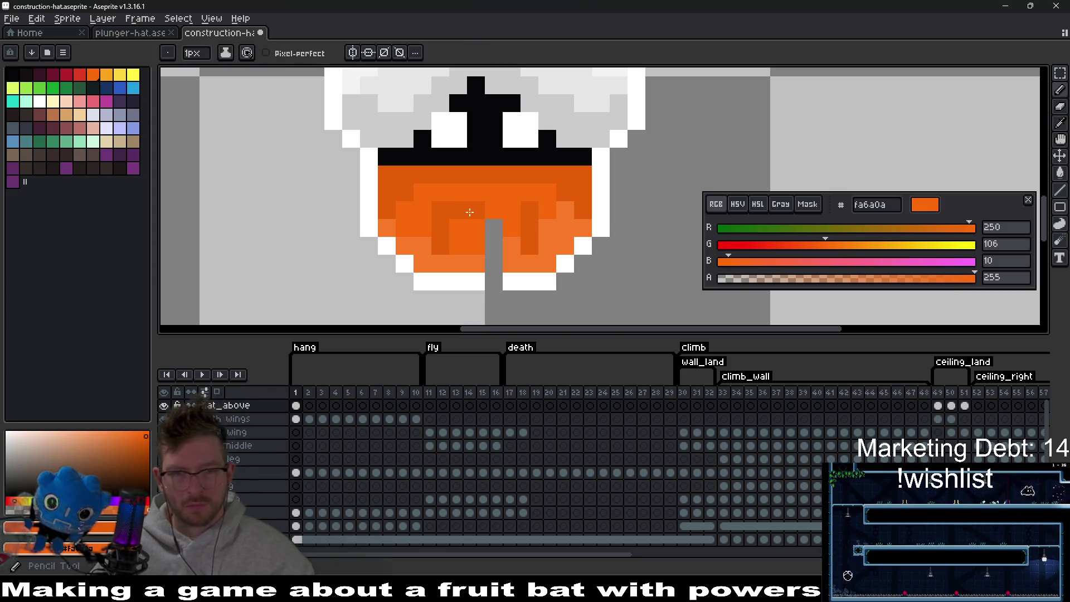
pyautogui.click(463, 212)
pyautogui.click(492, 227)
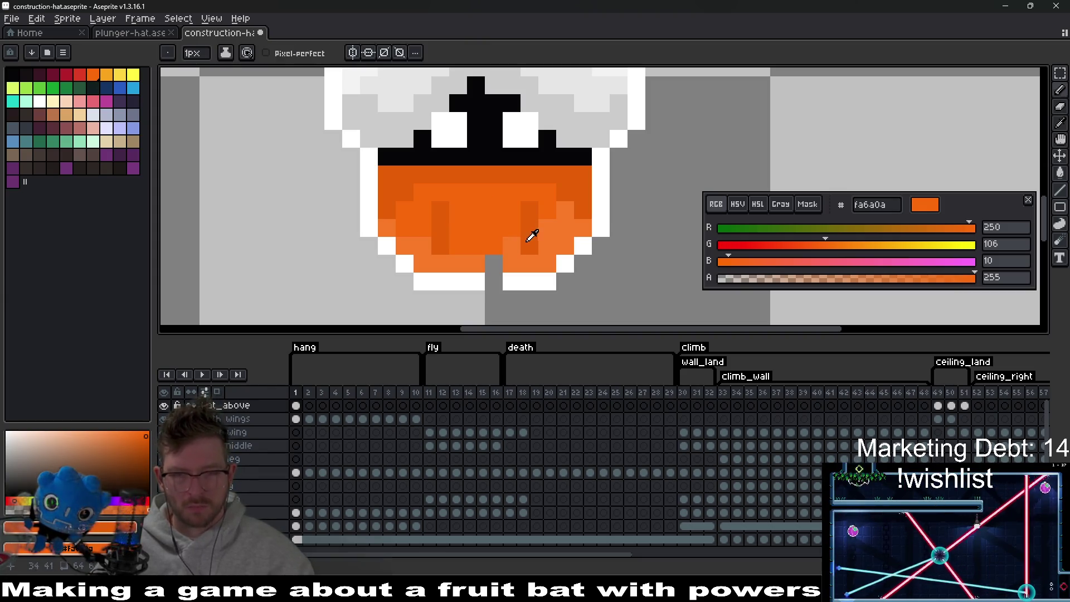
pyautogui.keyDown('alt'); pyautogui.click(513, 279); pyautogui.keyUp('alt')
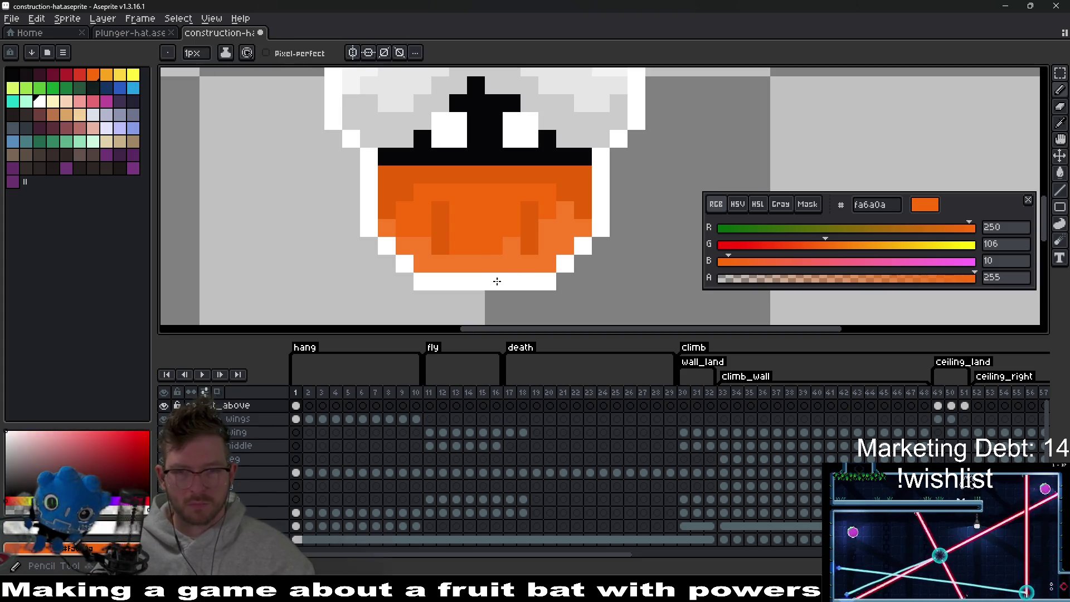
pyautogui.scroll(-3, 497, 281)
pyautogui.scroll(3, 513, 262)
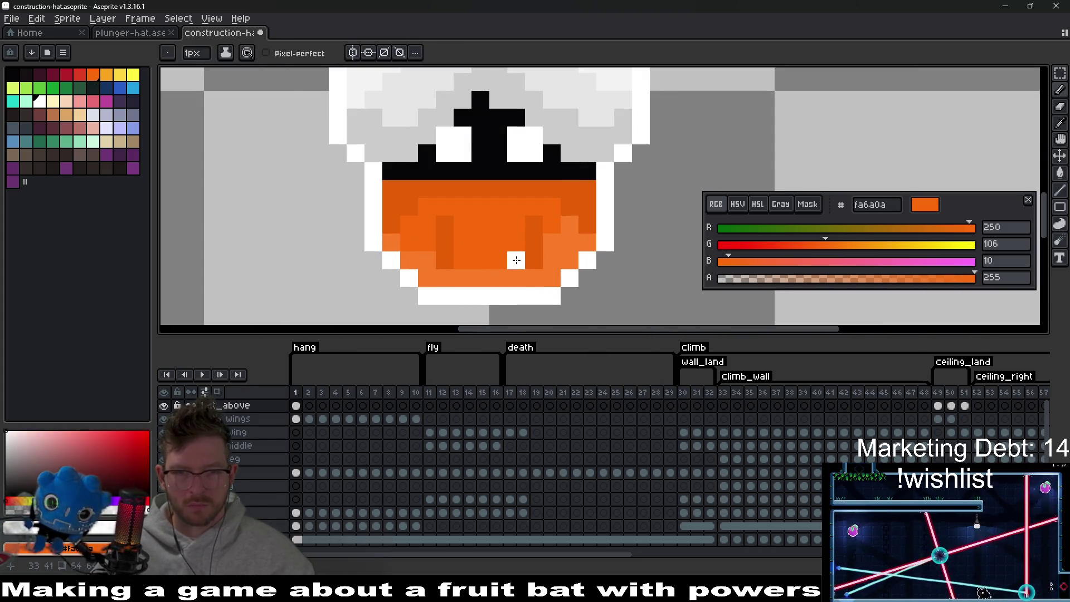
# Add a dark-orange shading column and cover the left dark stripe with light orange.
pyautogui.keyDown('alt'); pyautogui.click(526, 223); pyautogui.keyUp('alt')
pyautogui.moveTo(516, 243); pyautogui.dragTo(516, 260)
pyautogui.click(455, 230)
pyautogui.keyDown('alt'); pyautogui.click(564, 199); pyautogui.keyUp('alt')
pyautogui.moveTo(449, 240); pyautogui.dragTo(449, 259)
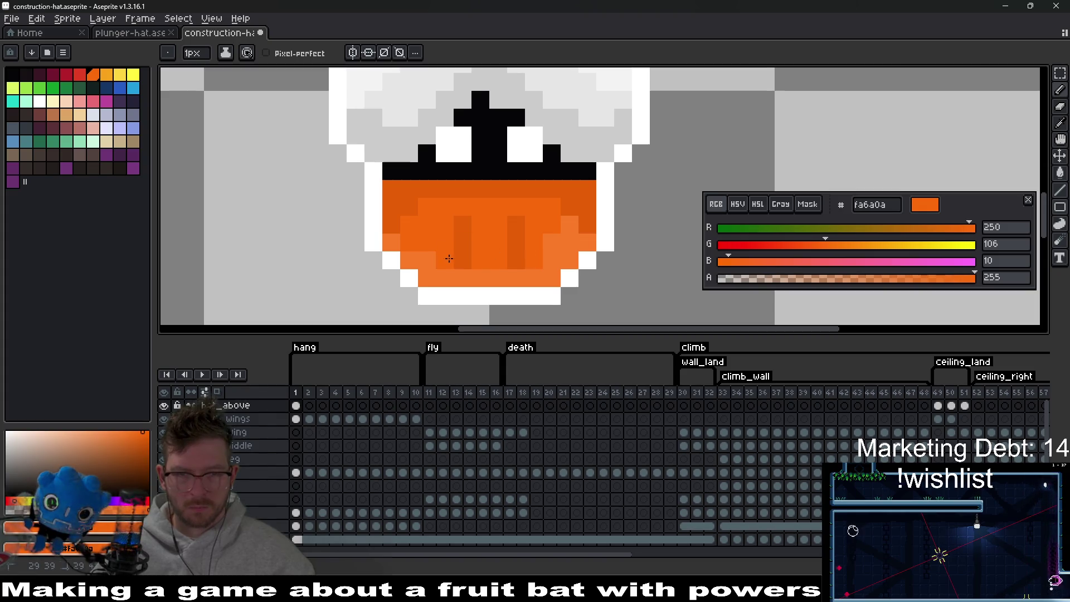
pyautogui.scroll(-8, 550, 256)
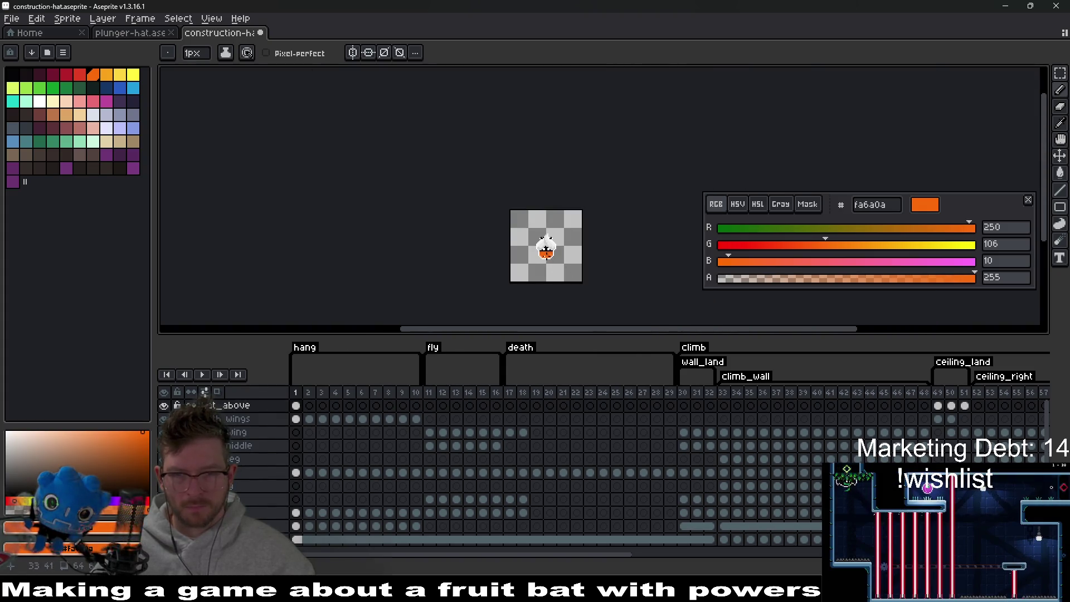
pyautogui.scroll(4, 563, 246)
pyautogui.scroll(3, 534, 270)
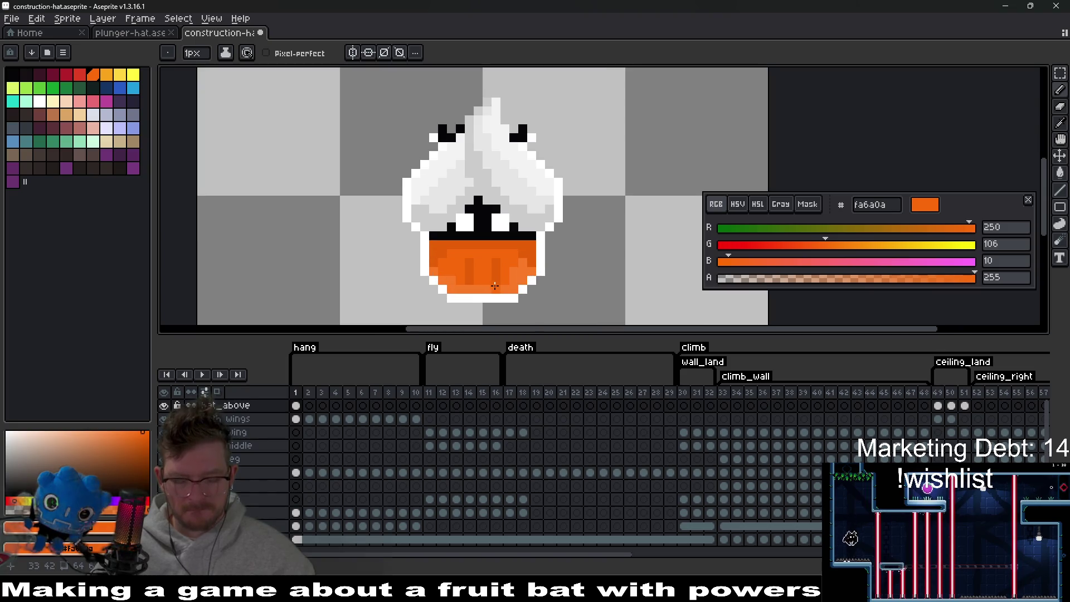
# Select the orange part of the hat, then clear the selection.
pyautogui.press('m')
pyautogui.moveTo(424, 262); pyautogui.dragTo(554, 306)
pyautogui.click(576, 258)
pyautogui.scroll(-2, 576, 264)
pyautogui.scroll(4, 576, 264)
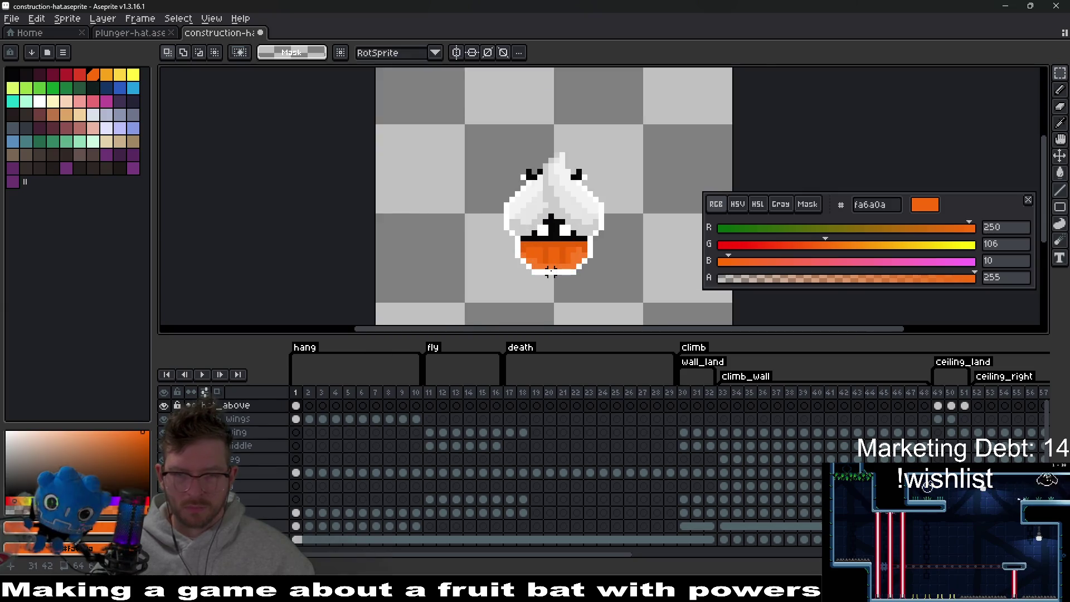
# Zoom in and out to check the hat's shading, alternating eyedropper and pencil.
pyautogui.press('i')
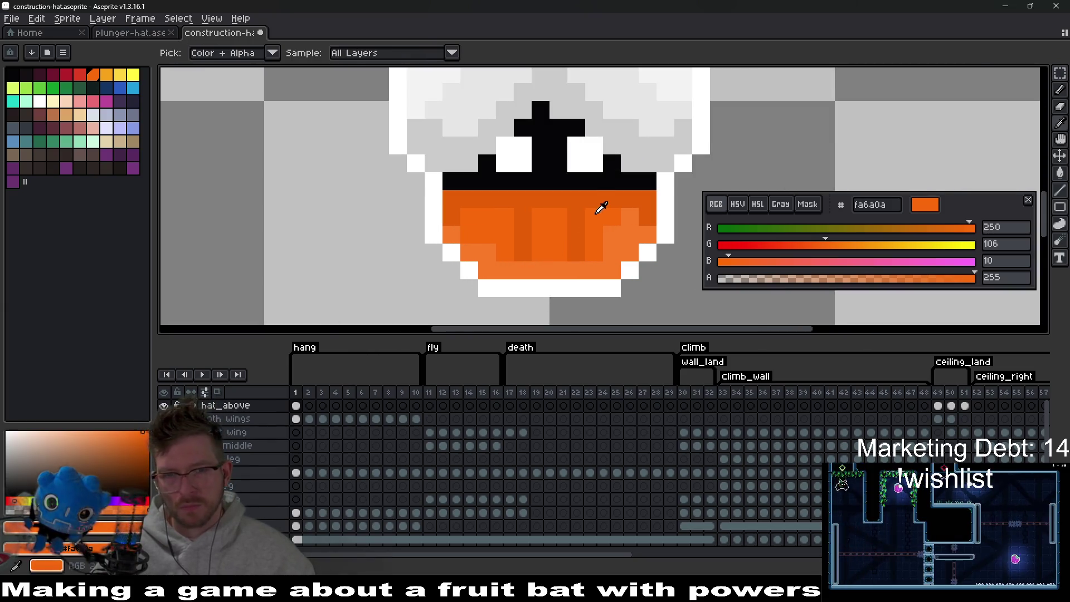
pyautogui.press('b')
pyautogui.scroll(-5, 575, 225)
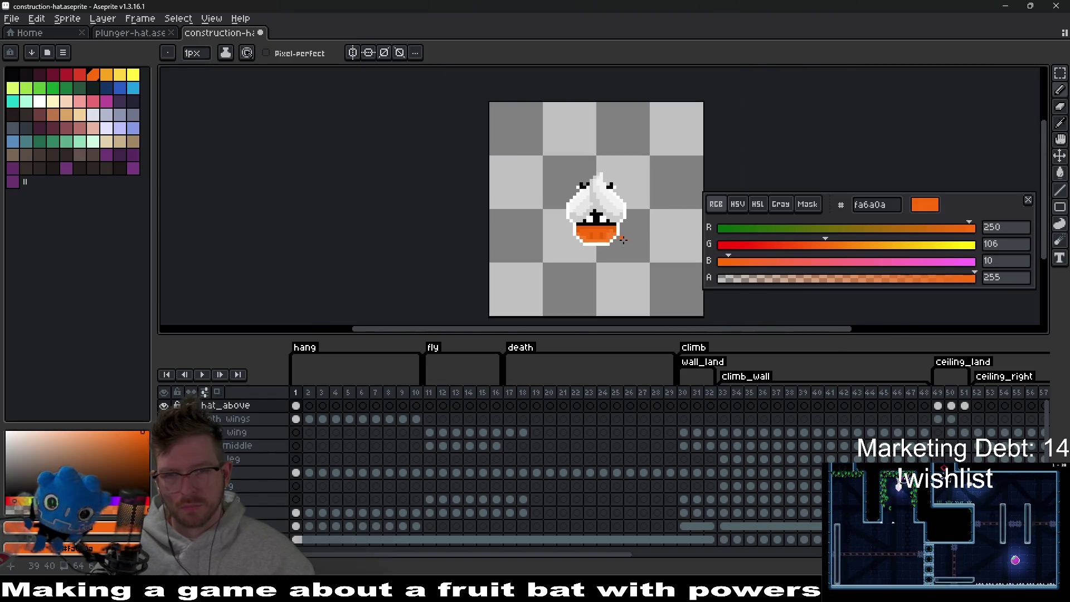
pyautogui.scroll(-1, 630, 252)
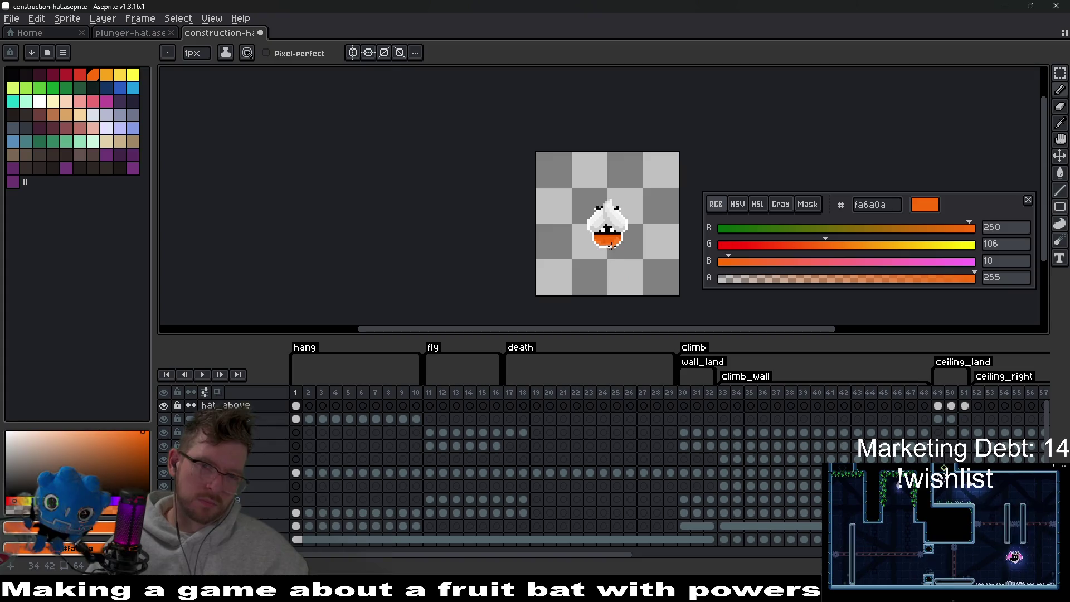
pyautogui.scroll(5, 637, 233)
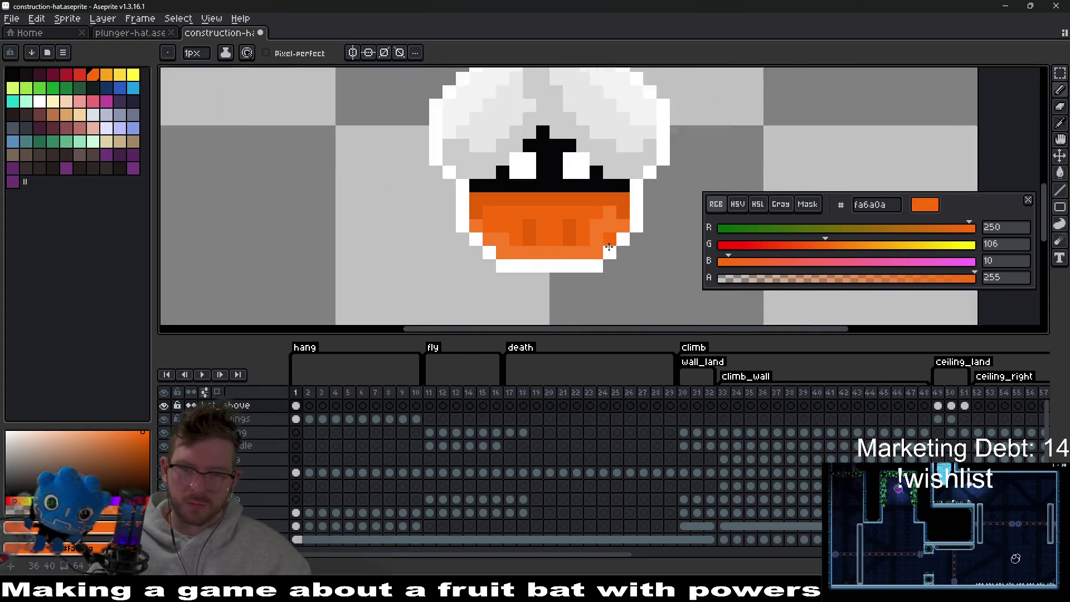
pyautogui.press('i')
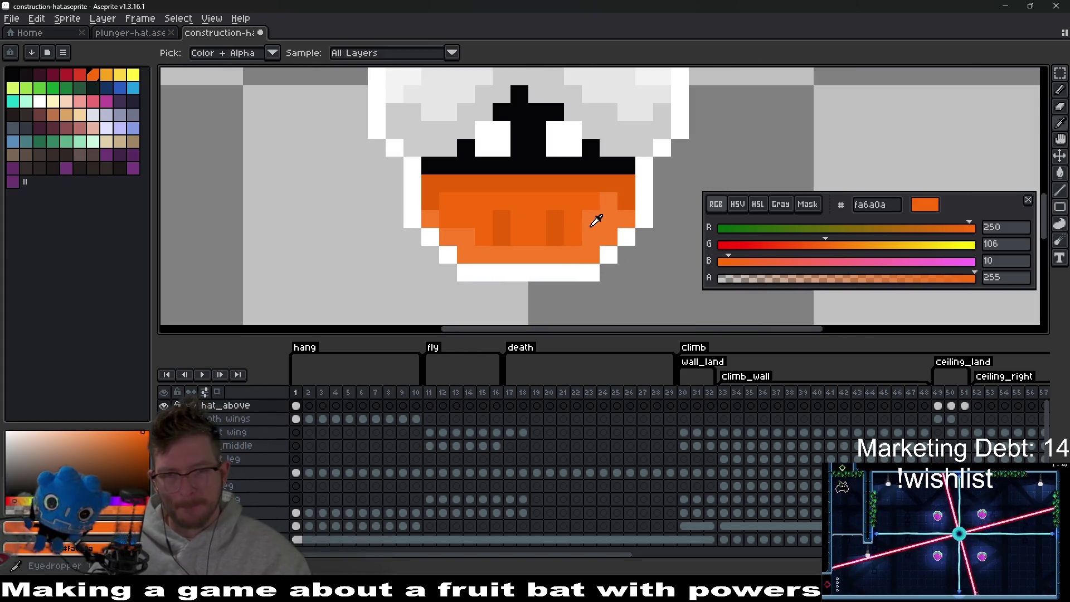
pyautogui.press('b')
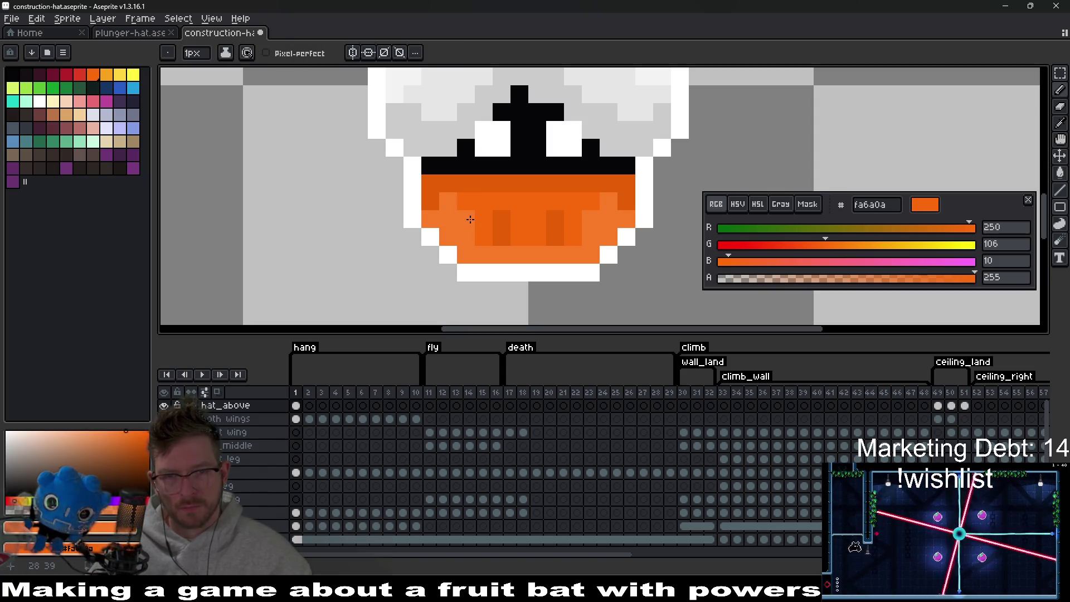
pyautogui.scroll(-5, 584, 248)
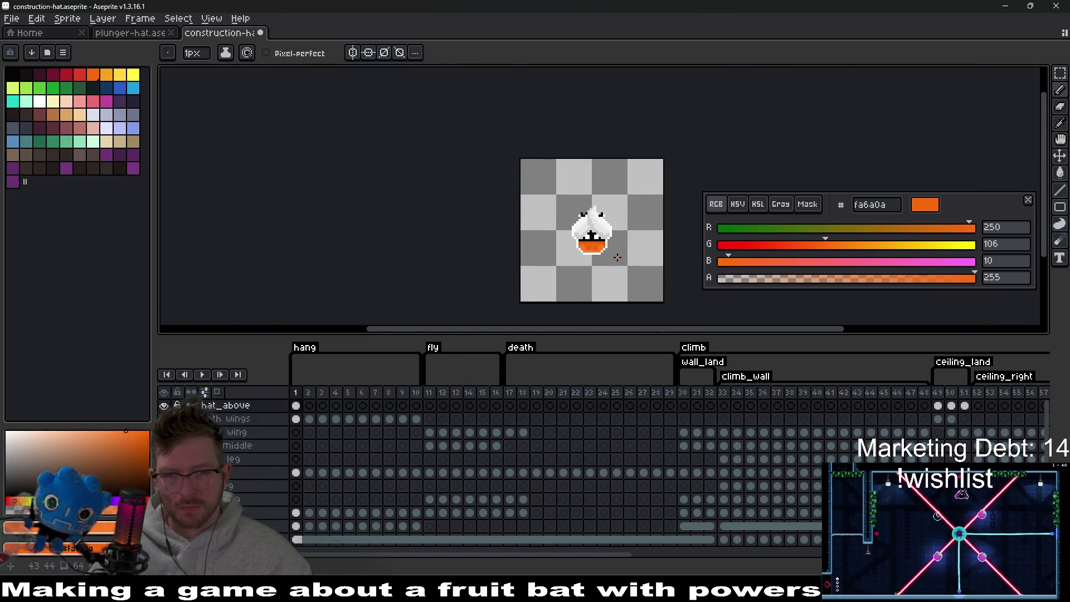
pyautogui.scroll(5, 611, 257)
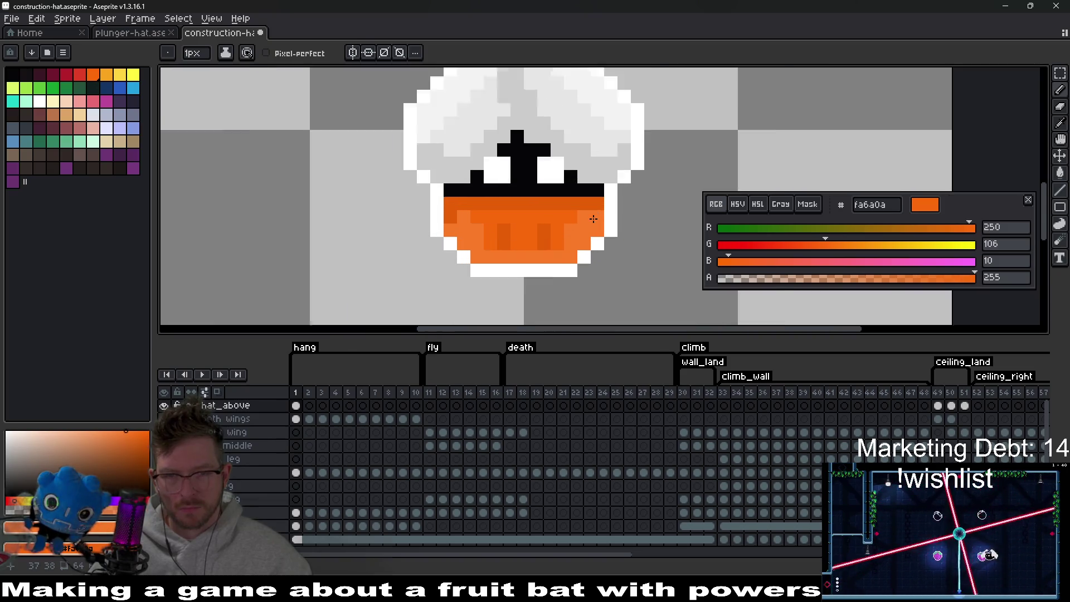
pyautogui.scroll(-5, 613, 259)
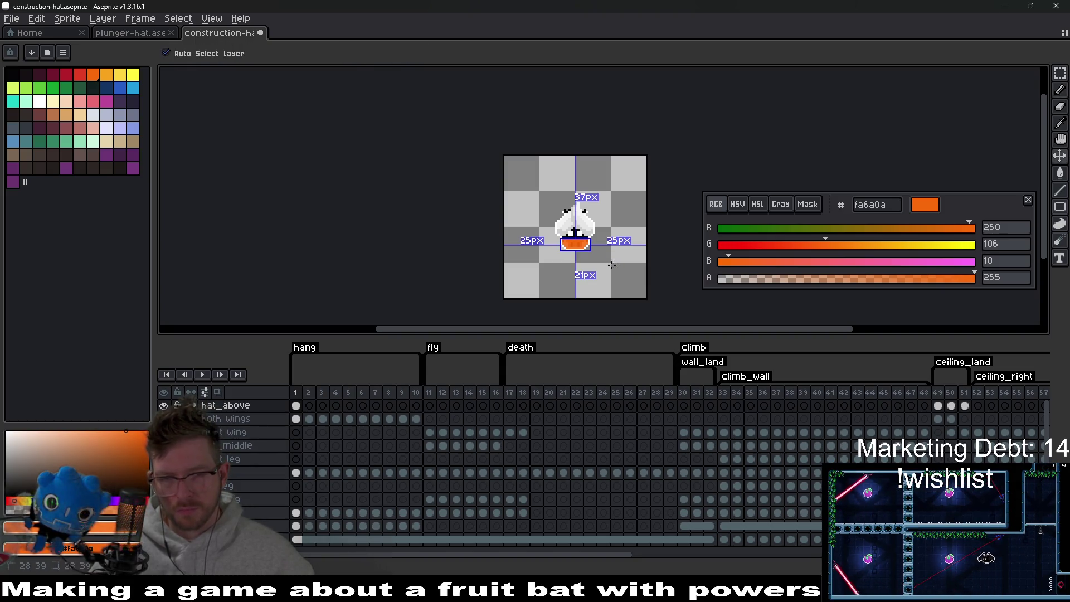
pyautogui.scroll(1, 577, 252)
pyautogui.scroll(3, 578, 252)
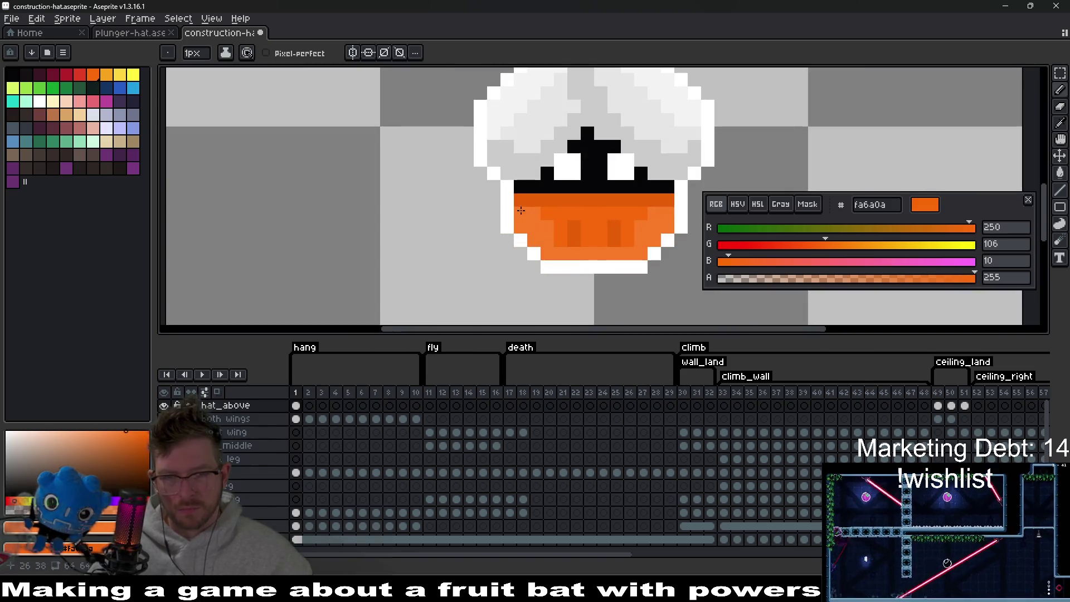
pyautogui.scroll(-3, 618, 242)
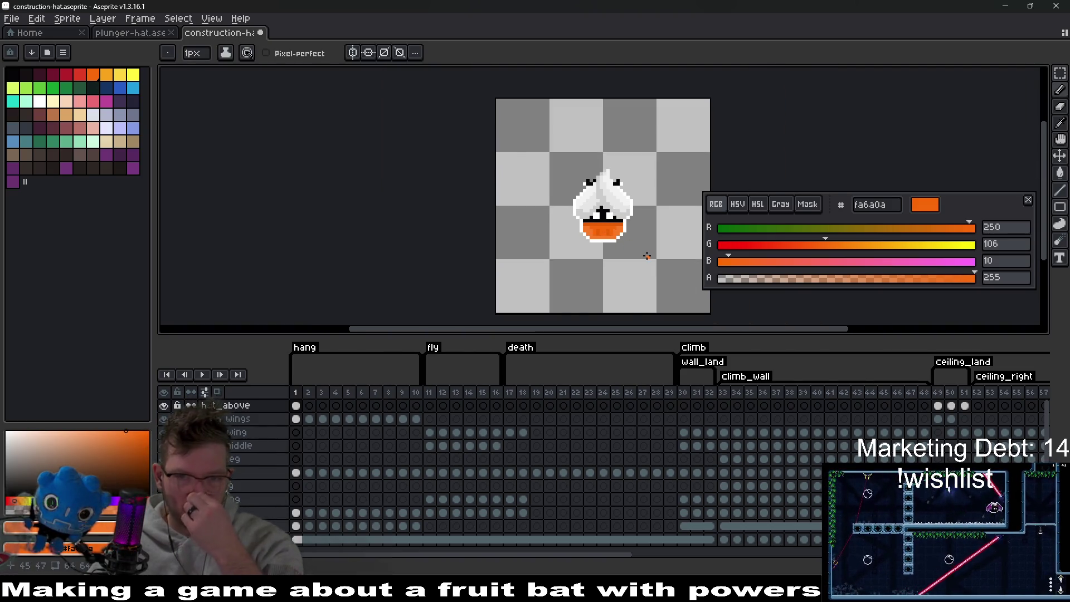
pyautogui.scroll(-2, 646, 255)
pyautogui.scroll(2, 644, 259)
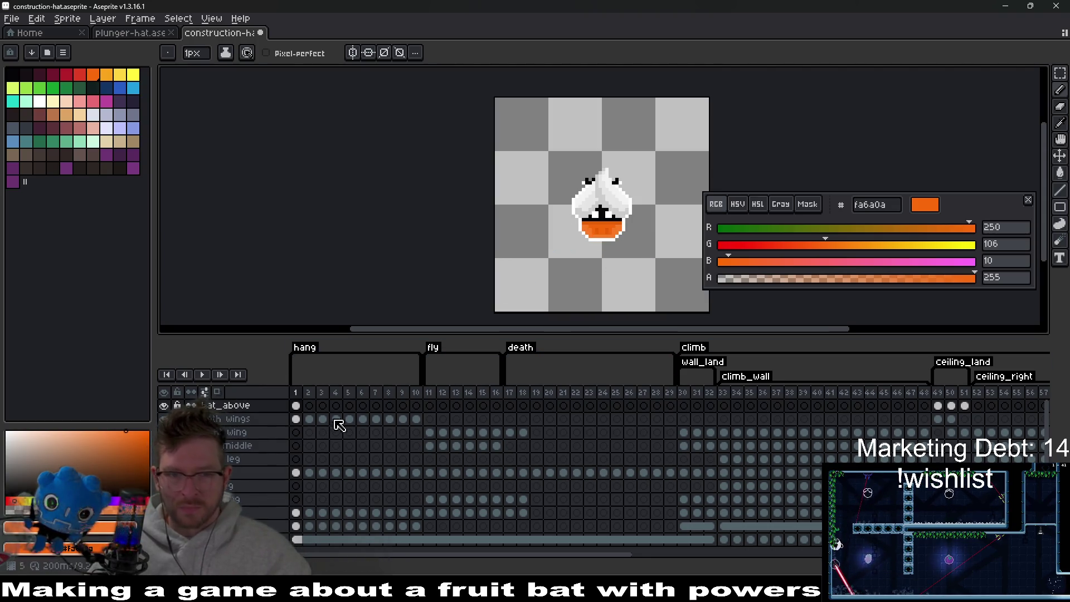
# Paste the finished hat from frame 1 into hat-layer frames 4 through 10.
pyautogui.click(297, 420)
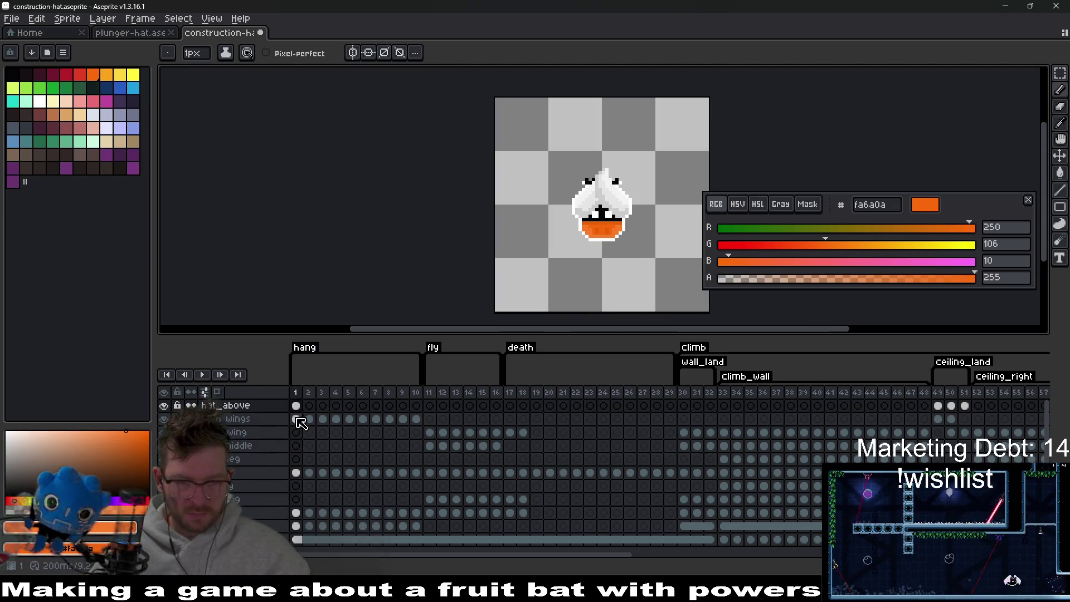
pyautogui.click(297, 410)
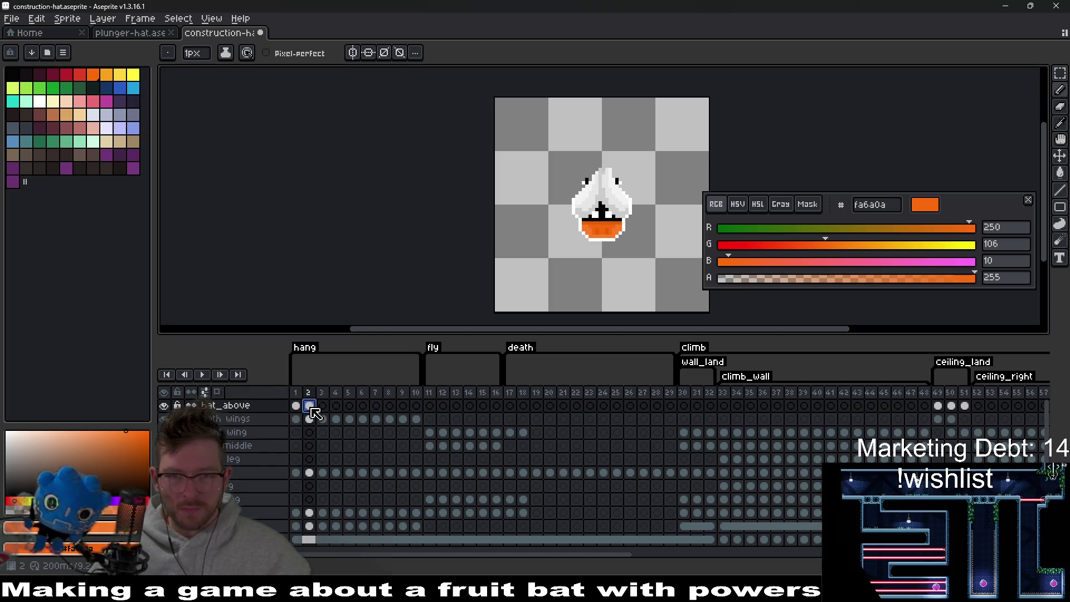
pyautogui.click(335, 409)
pyautogui.hotkey('ctrl', 'v')
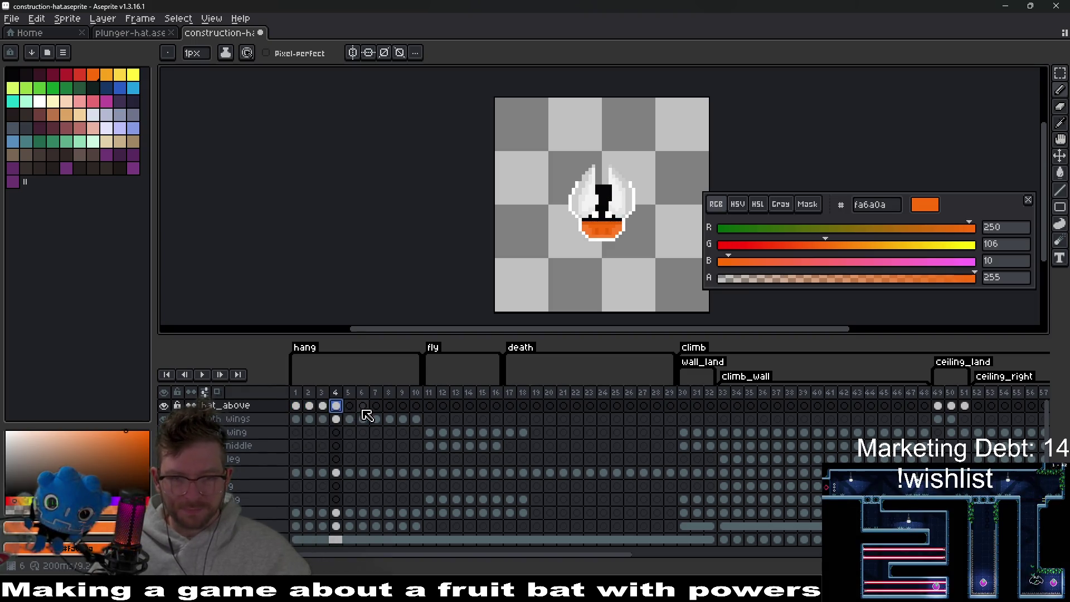
pyautogui.click(348, 406)
pyautogui.hotkey('ctrl', 'v')
pyautogui.click(362, 406)
pyautogui.hotkey('ctrl', 'v')
pyautogui.click(375, 406)
pyautogui.hotkey('ctrl', 'v')
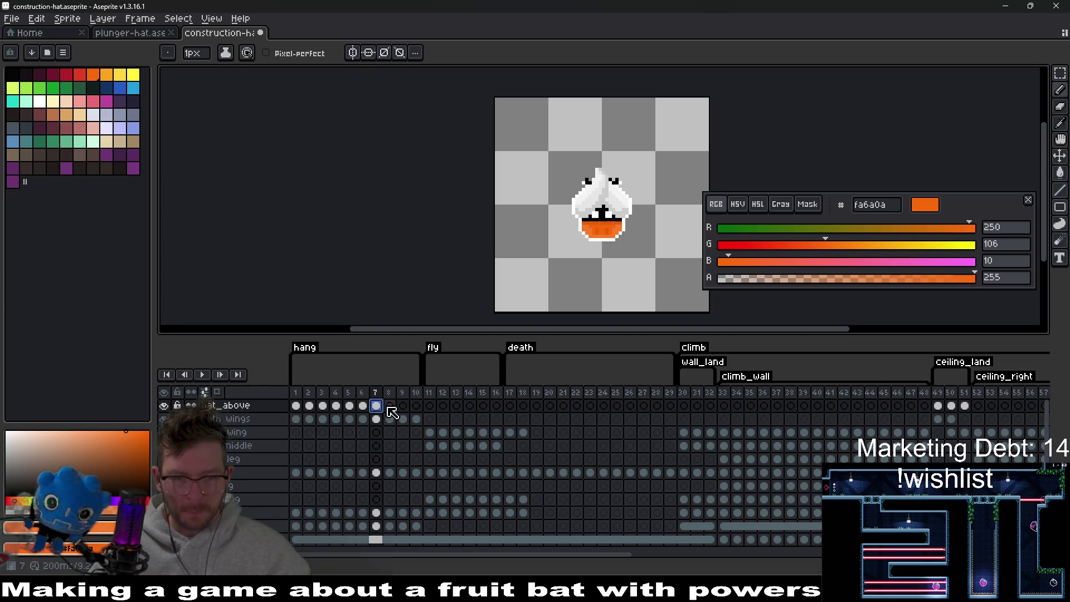
pyautogui.click(389, 406)
pyautogui.hotkey('ctrl', 'v')
pyautogui.click(402, 406)
pyautogui.hotkey('ctrl', 'v')
pyautogui.click(416, 406)
pyautogui.hotkey('ctrl', 'v')
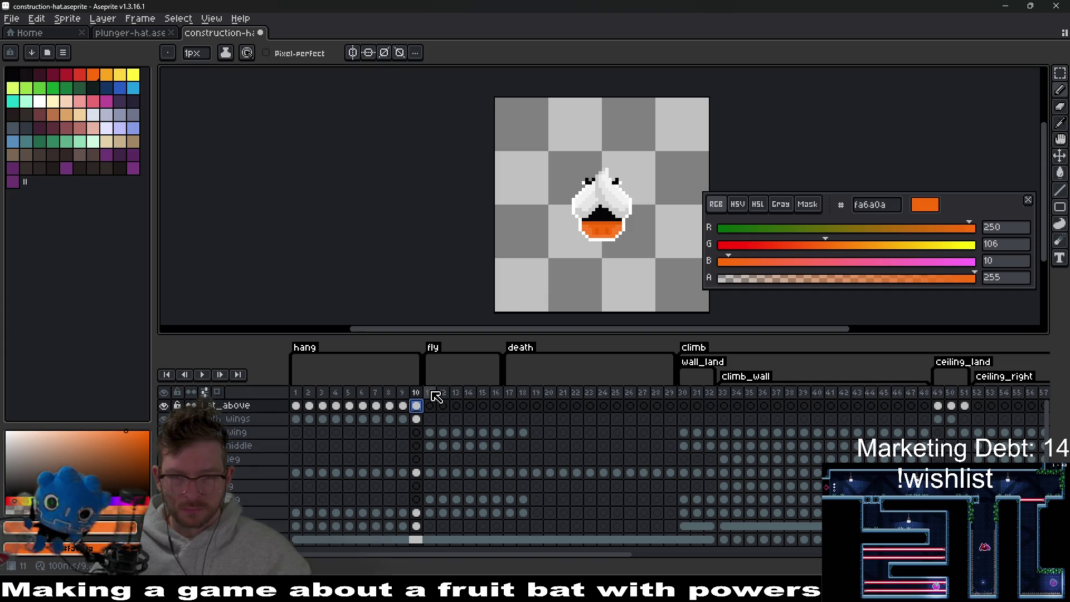
# Compare fly frame 11's red cap with idle frame 68, then clear the frames 11–16 middle cels.
pyautogui.click(433, 393)
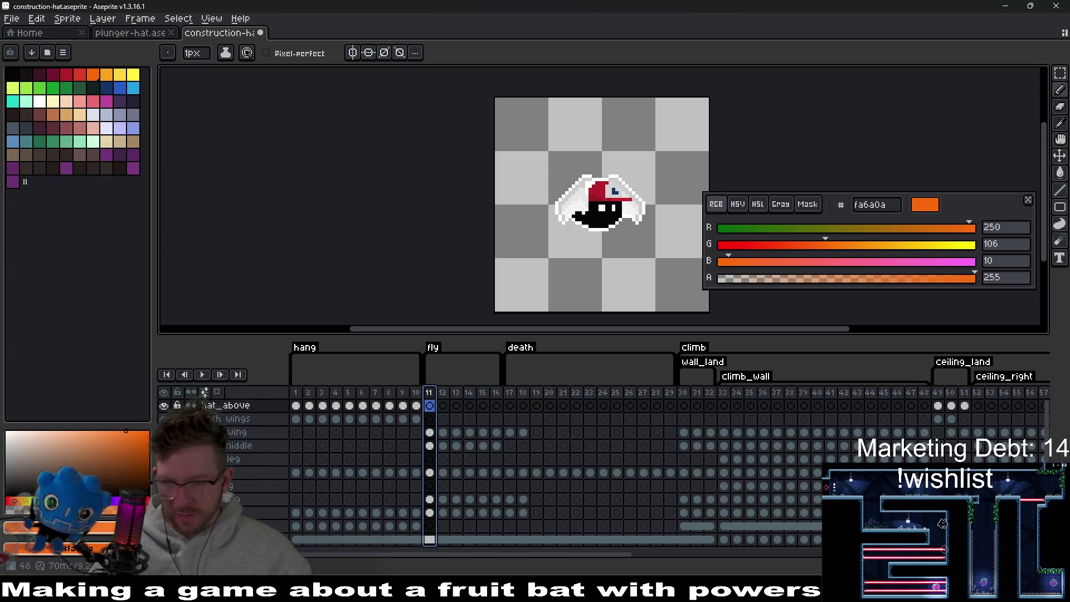
pyautogui.moveTo(640, 556); pyautogui.dragTo(813, 544)
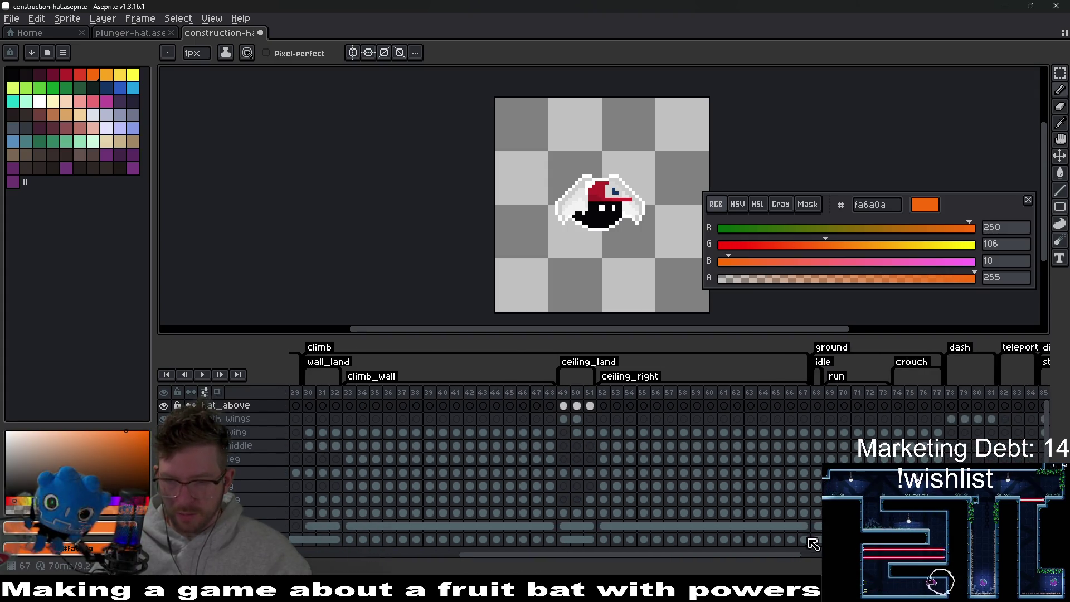
pyautogui.click(817, 489)
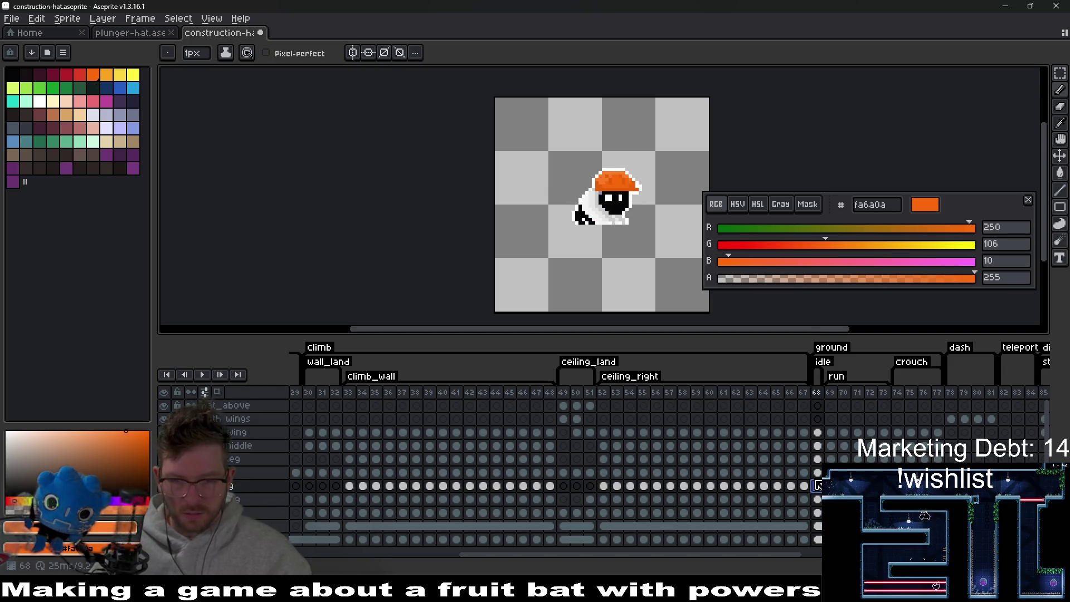
pyautogui.click(819, 460)
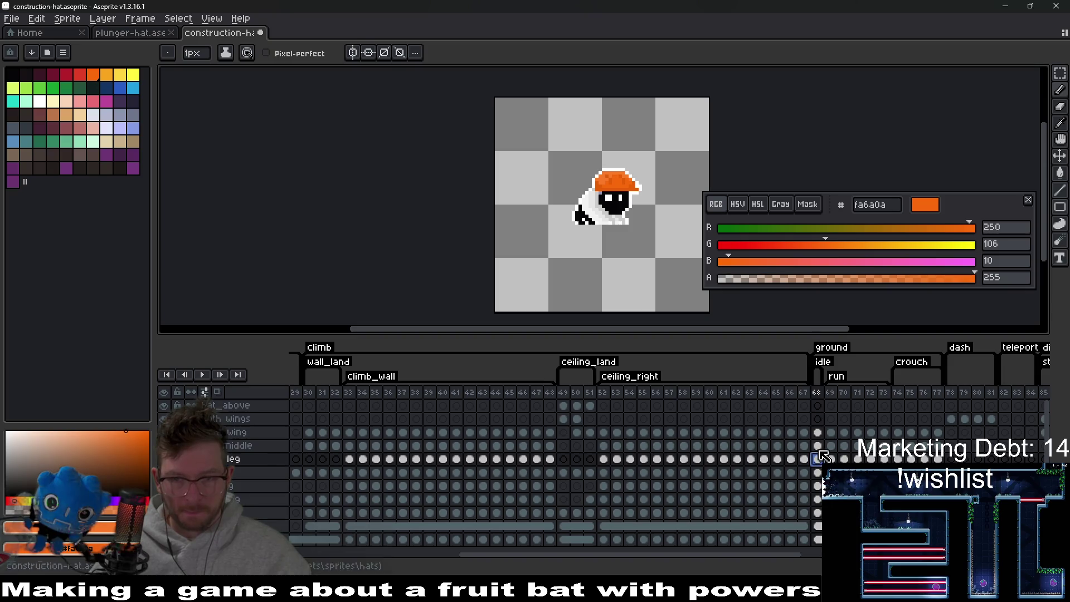
pyautogui.click(818, 446)
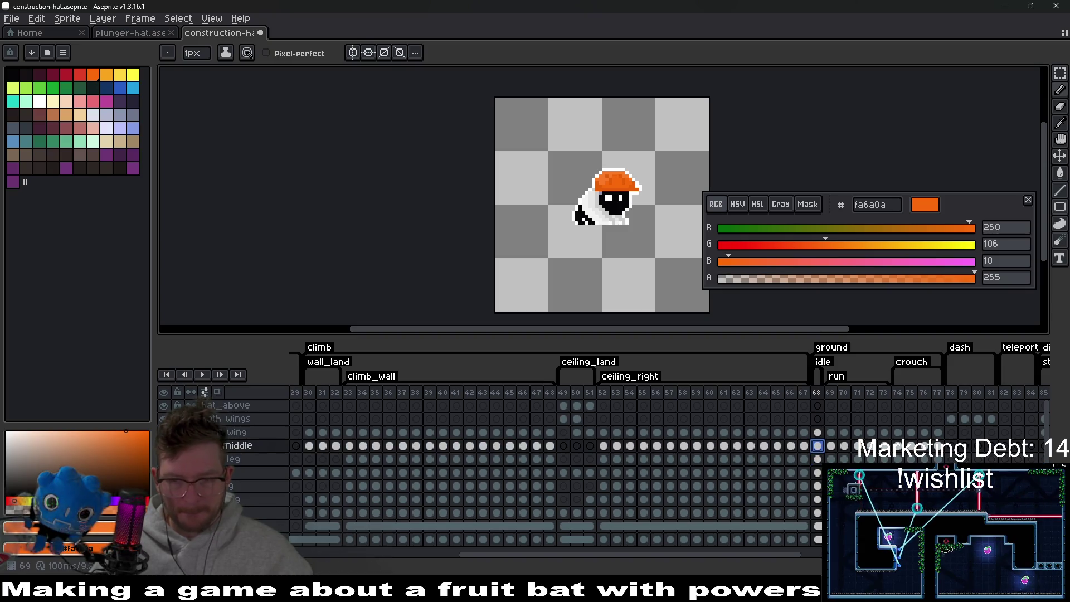
pyautogui.moveTo(734, 558); pyautogui.dragTo(544, 552)
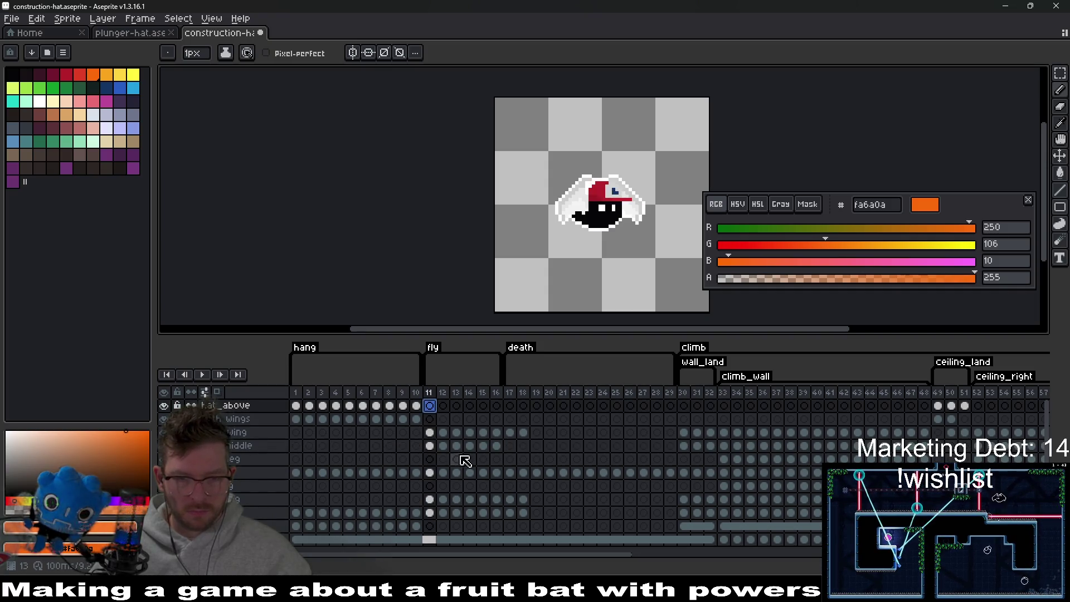
pyautogui.moveTo(432, 450); pyautogui.dragTo(497, 450)
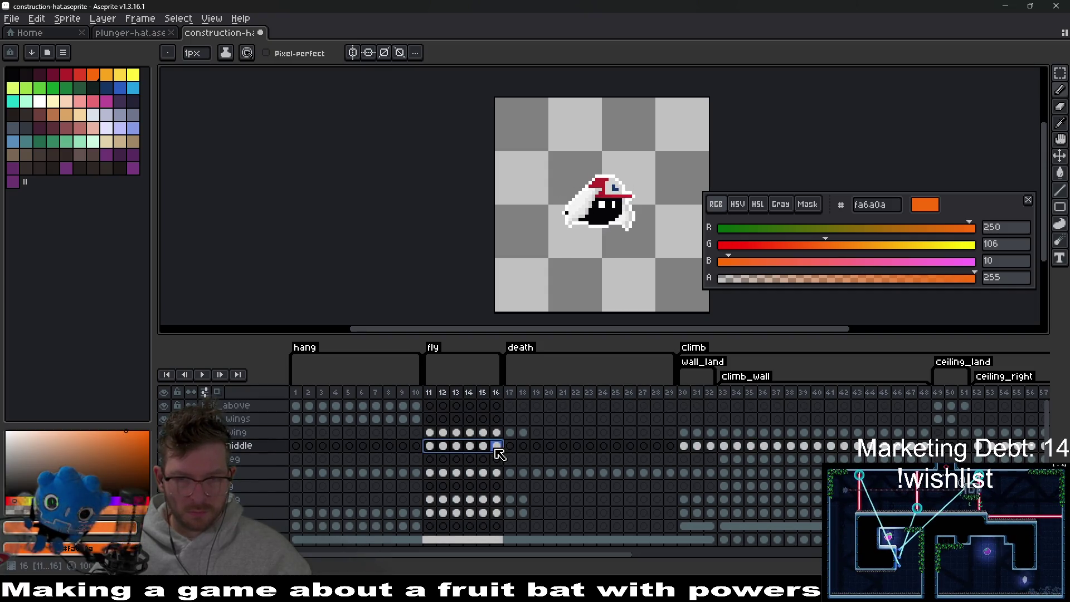
pyautogui.click(429, 446)
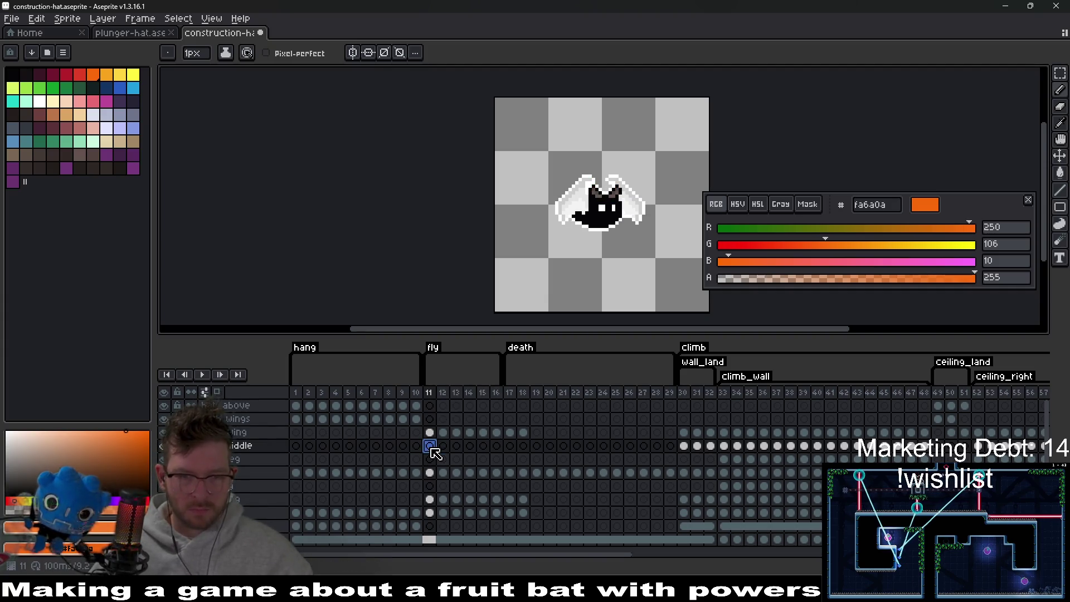
# Paste the orange hat into frame 11 and shift it left and down onto the head.
pyautogui.hotkey('ctrl', 'v')
pyautogui.scroll(2, 639, 175)
pyautogui.scroll(1, 640, 175)
pyautogui.press('v')
pyautogui.moveTo(599, 230)
pyautogui.mouseDown()
pyautogui.moveTo(574, 223)
pyautogui.moveTo(580, 237)
pyautogui.mouseUp()
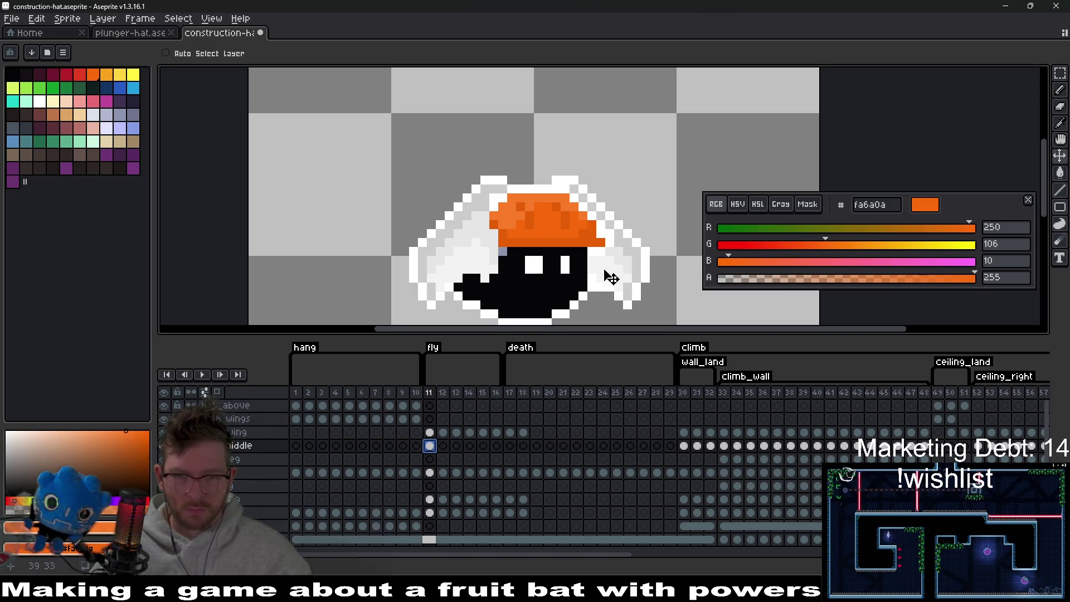
pyautogui.scroll(1, 611, 277)
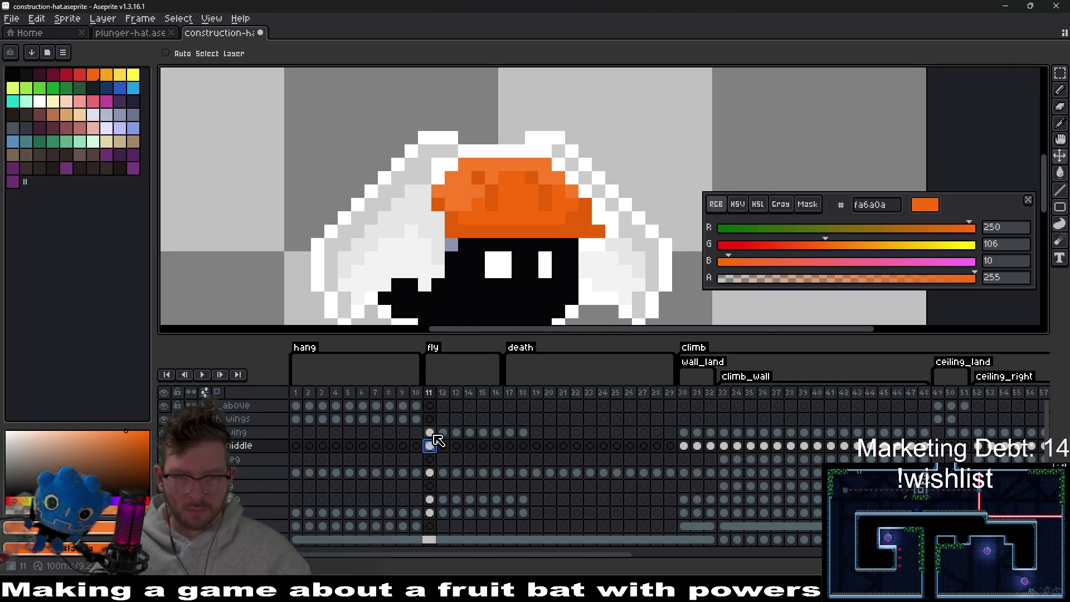
# Repaint the pixels along the hat's top edge light grey on the middle layer.
pyautogui.click(434, 435)
pyautogui.click(430, 447)
pyautogui.scroll(4, 633, 294)
pyautogui.press('b')
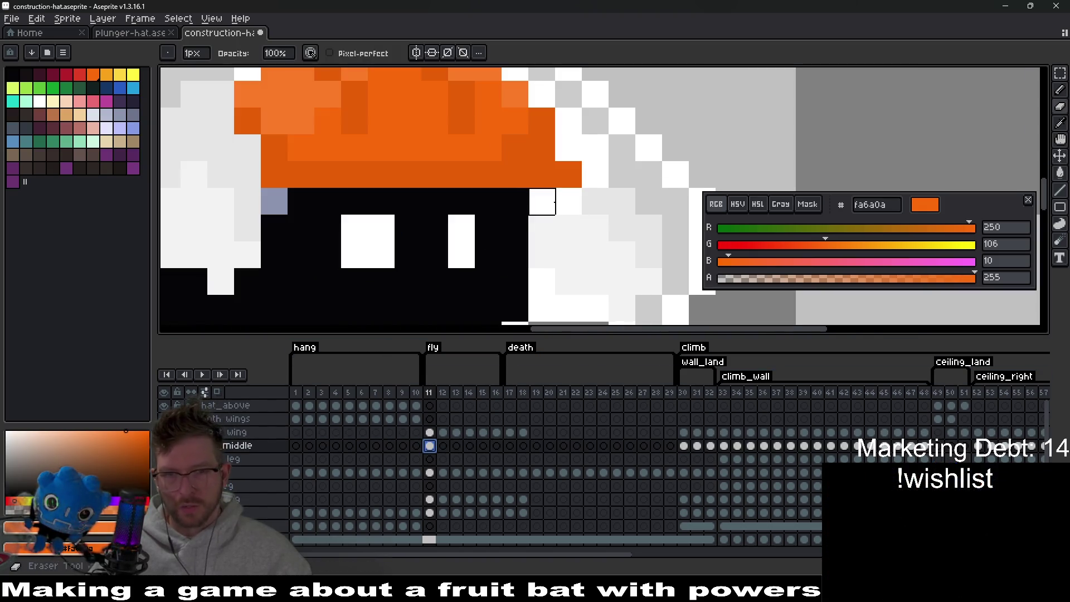
pyautogui.scroll(3, 581, 141)
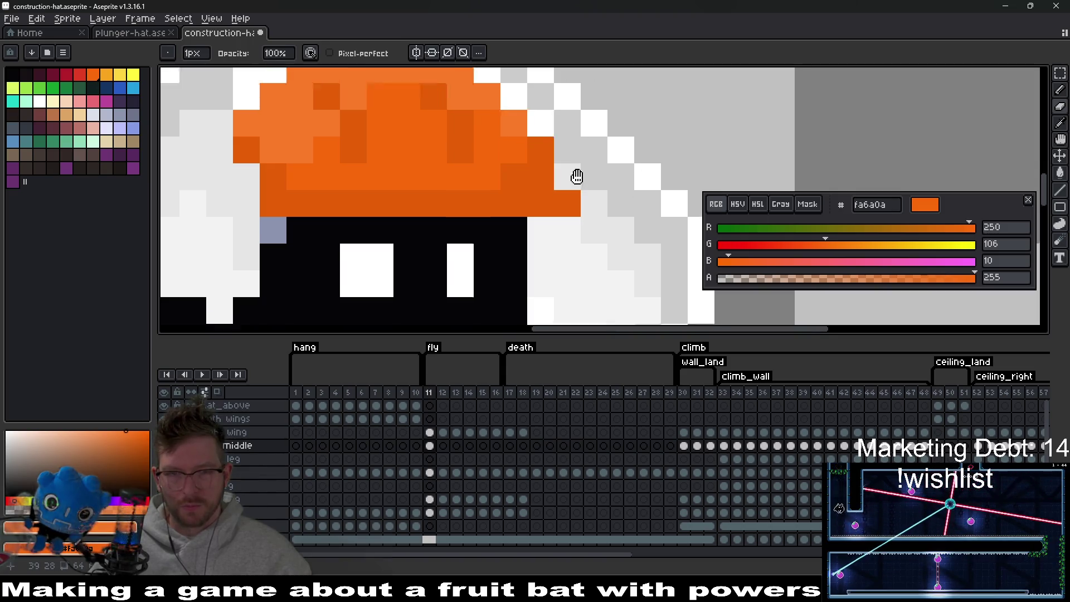
pyautogui.moveTo(483, 172)
pyautogui.mouseDown()
pyautogui.moveTo(456, 145)
pyautogui.moveTo(429, 145)
pyautogui.mouseUp()
pyautogui.scroll(-5, 376, 173)
pyautogui.scroll(4, 459, 243)
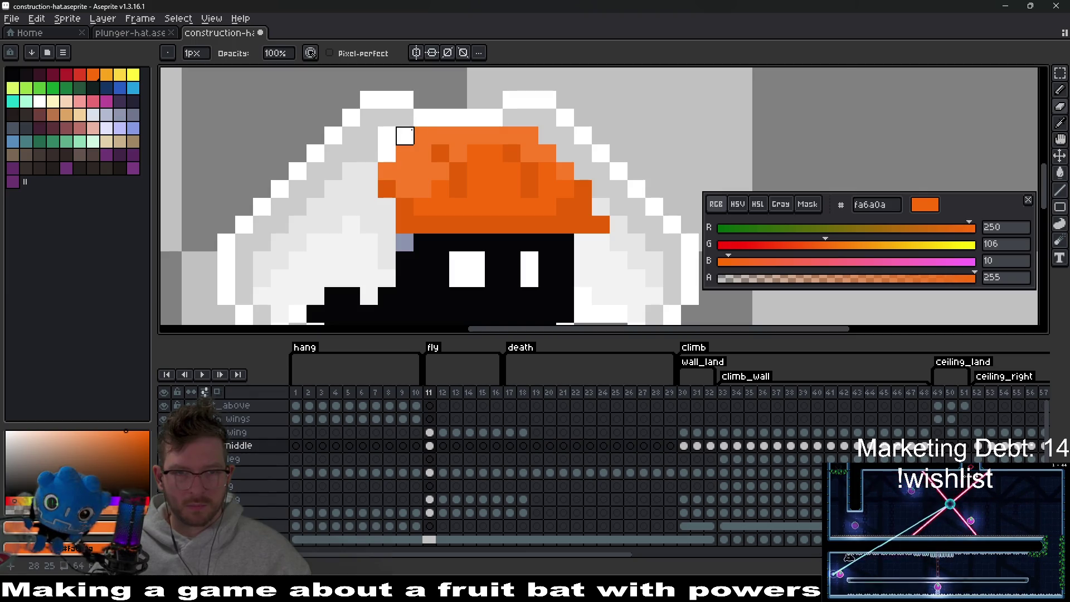
pyautogui.moveTo(440, 117); pyautogui.dragTo(477, 117)
# Sample white from the wing outline and draw a white pixel at the wing edge.
pyautogui.press('i')
pyautogui.click(505, 118)
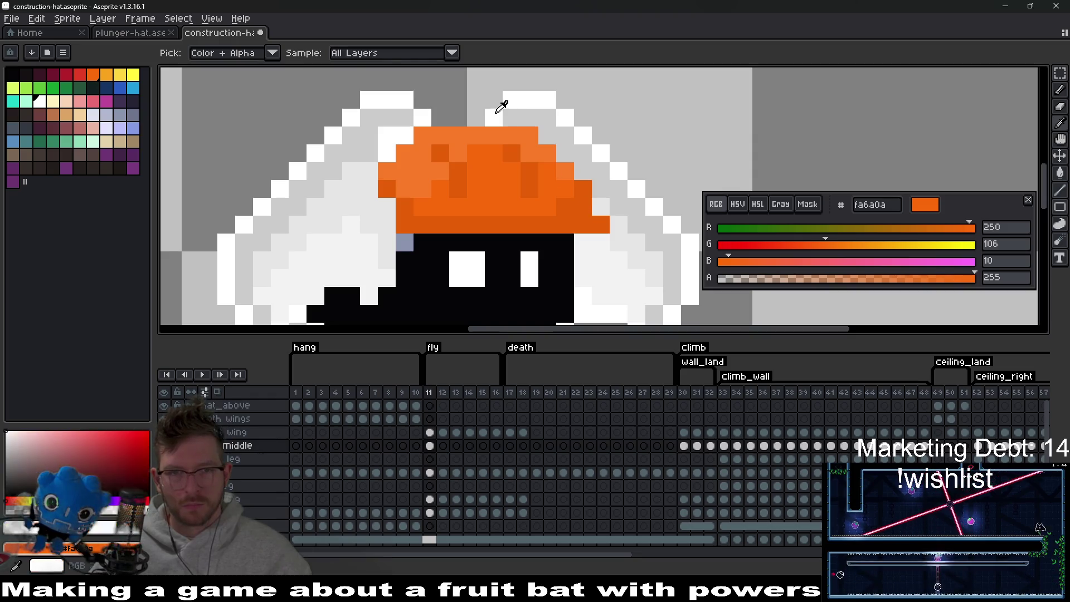
pyautogui.press('b')
pyautogui.click(462, 119)
pyautogui.scroll(-5, 495, 177)
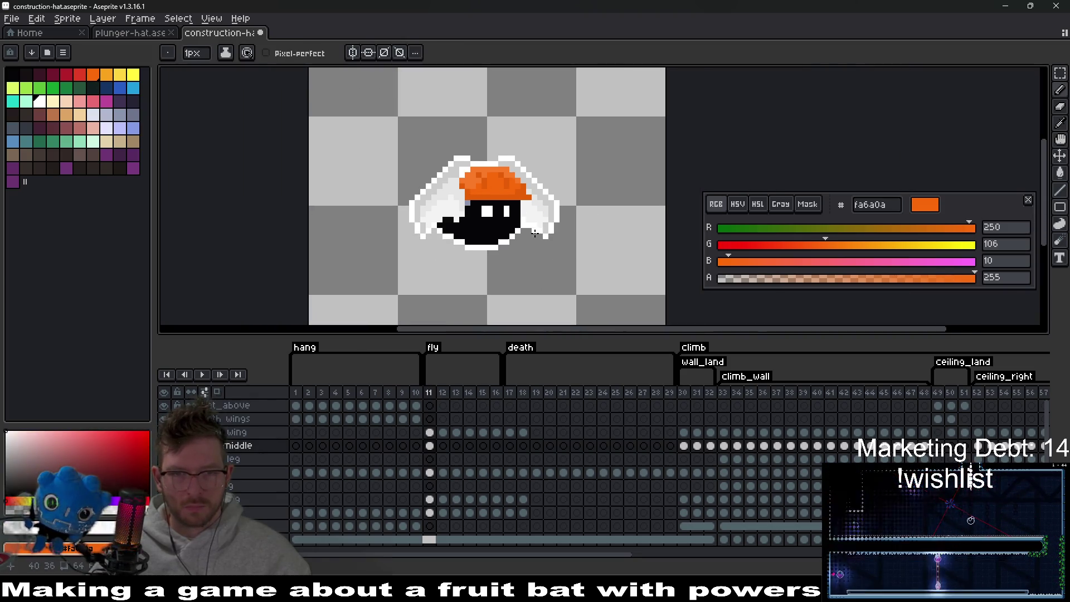
pyautogui.press('v')
pyautogui.press('b')
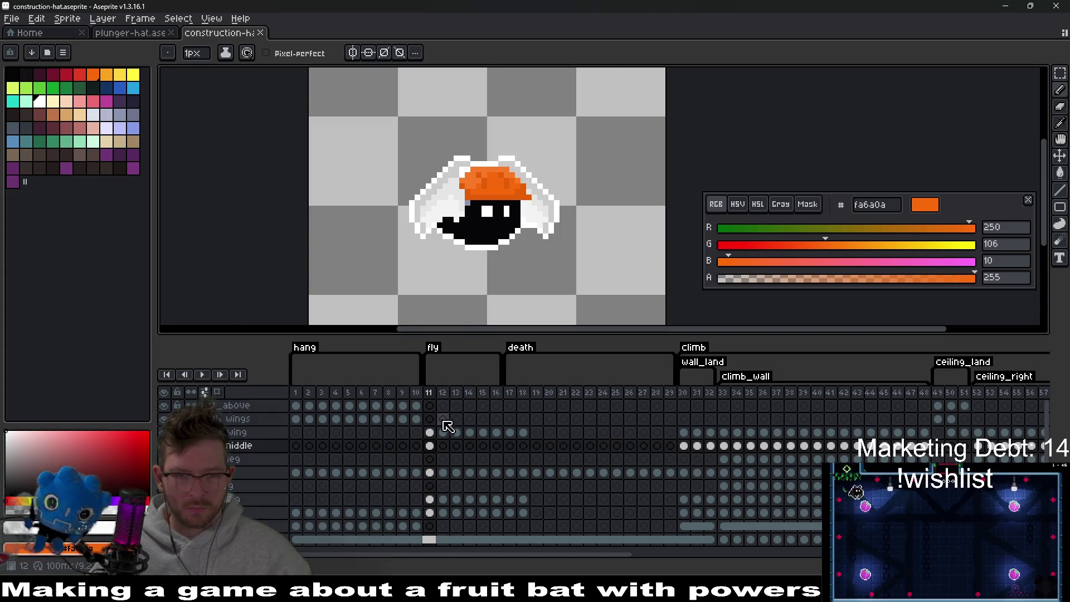
pyautogui.scroll(4, 499, 181)
pyautogui.press('e')
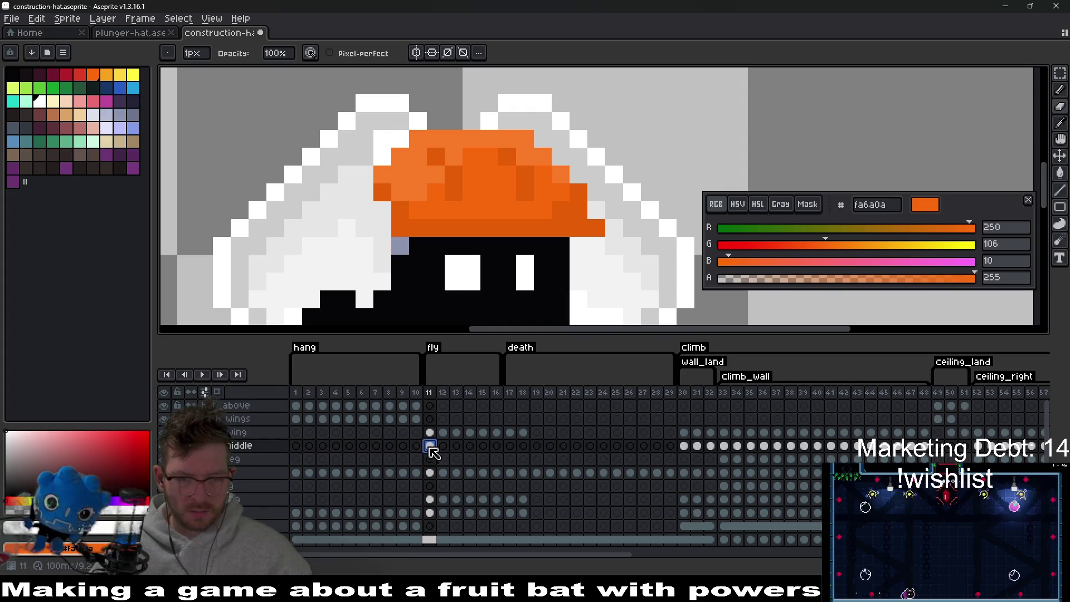
# Test shifting the hat on frame 11, then return it to the bat's head.
pyautogui.scroll(2, 549, 291)
pyautogui.press('v')
pyautogui.moveTo(461, 270); pyautogui.dragTo(597, 139)
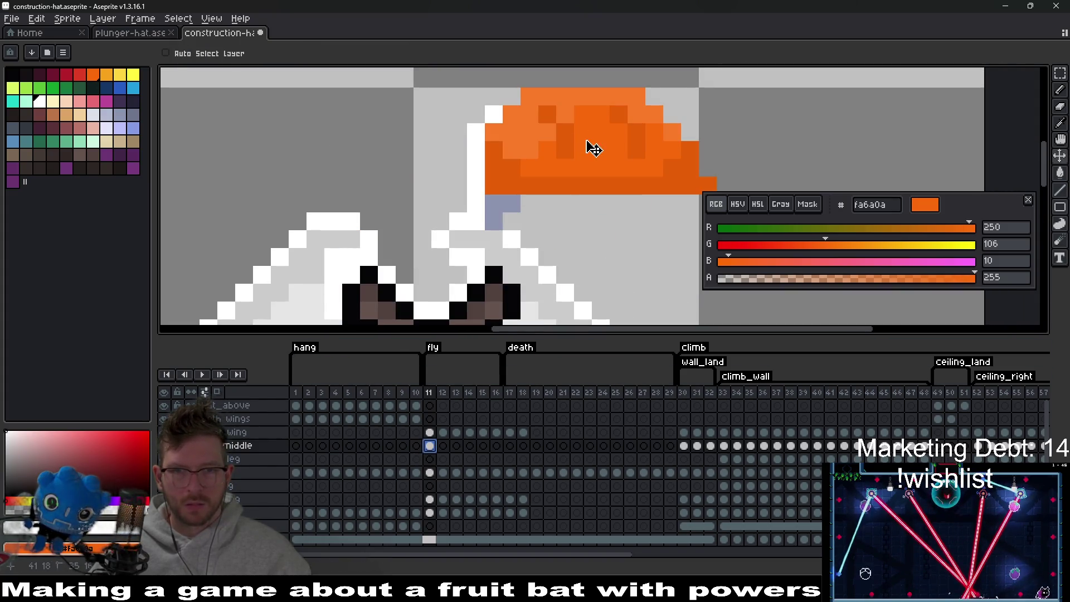
pyautogui.press('b')
pyautogui.press('v')
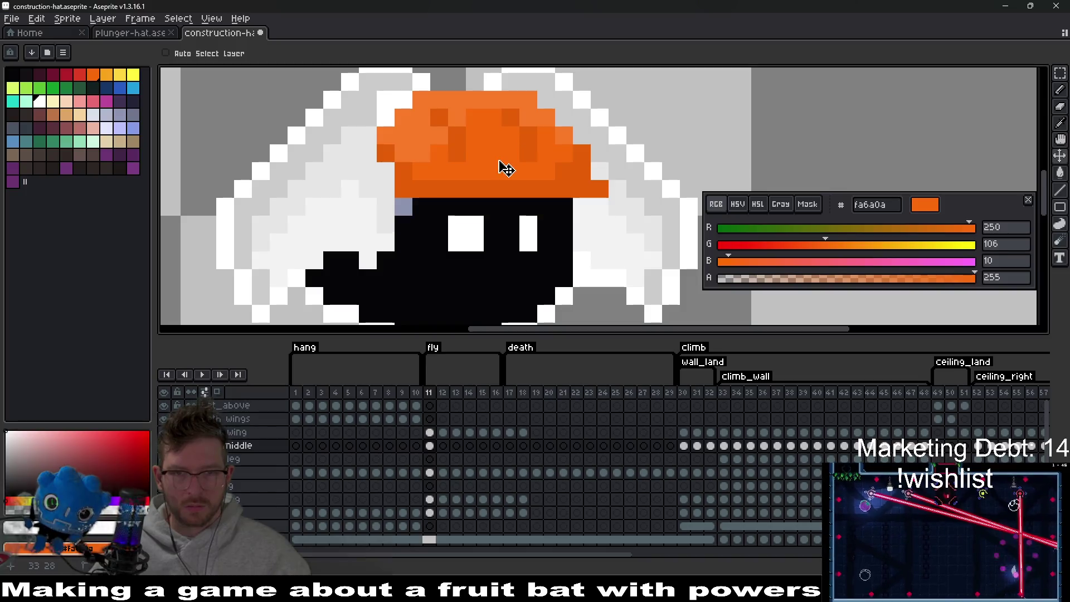
pyautogui.scroll(2, 619, 112)
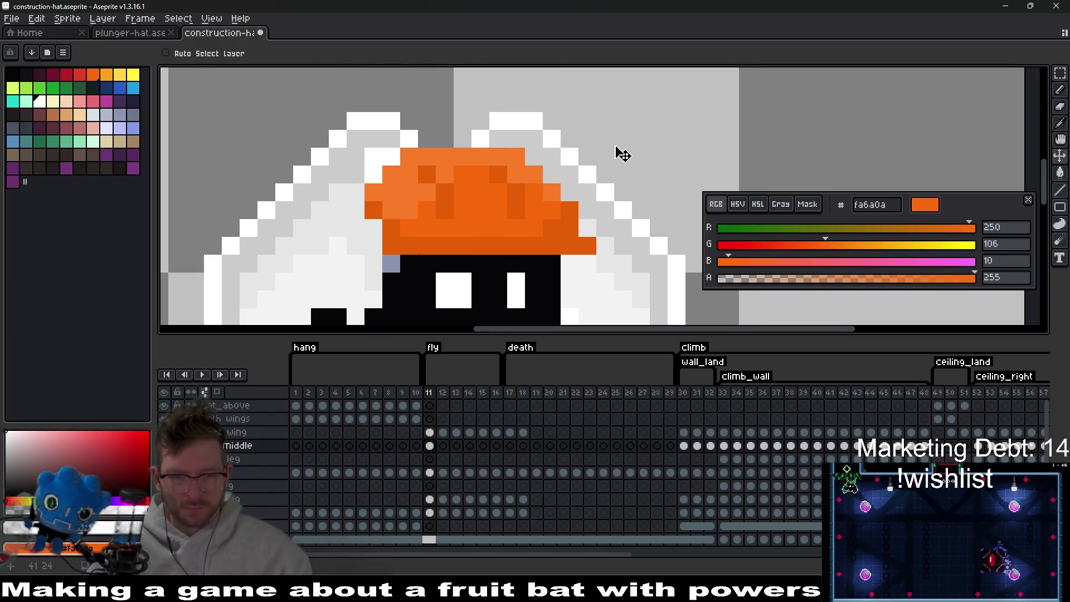
# Move frame 12's hat up and right, play the animation, and nudge it one pixel left.
pyautogui.click(442, 446)
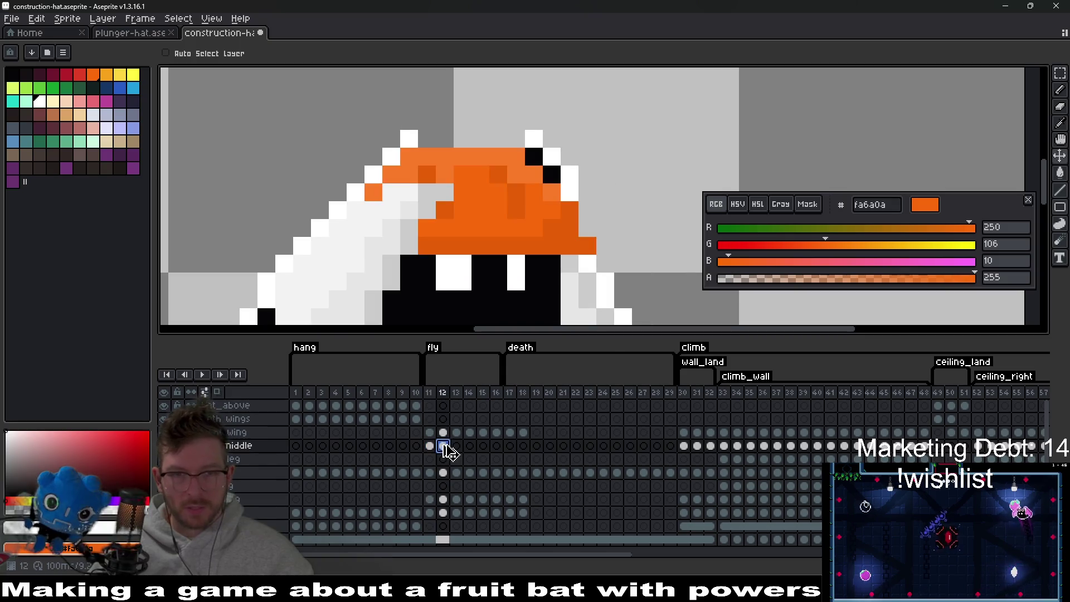
pyautogui.moveTo(513, 233); pyautogui.dragTo(537, 210)
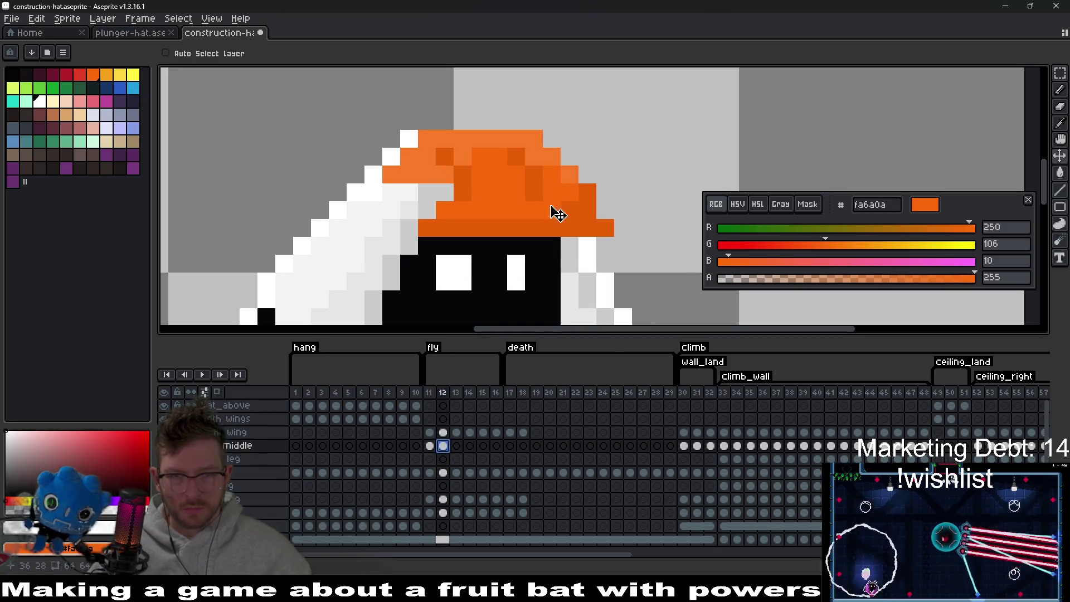
pyautogui.moveTo(490, 208)
pyautogui.mouseDown()
pyautogui.moveTo(574, 198)
pyautogui.moveTo(491, 202)
pyautogui.mouseUp()
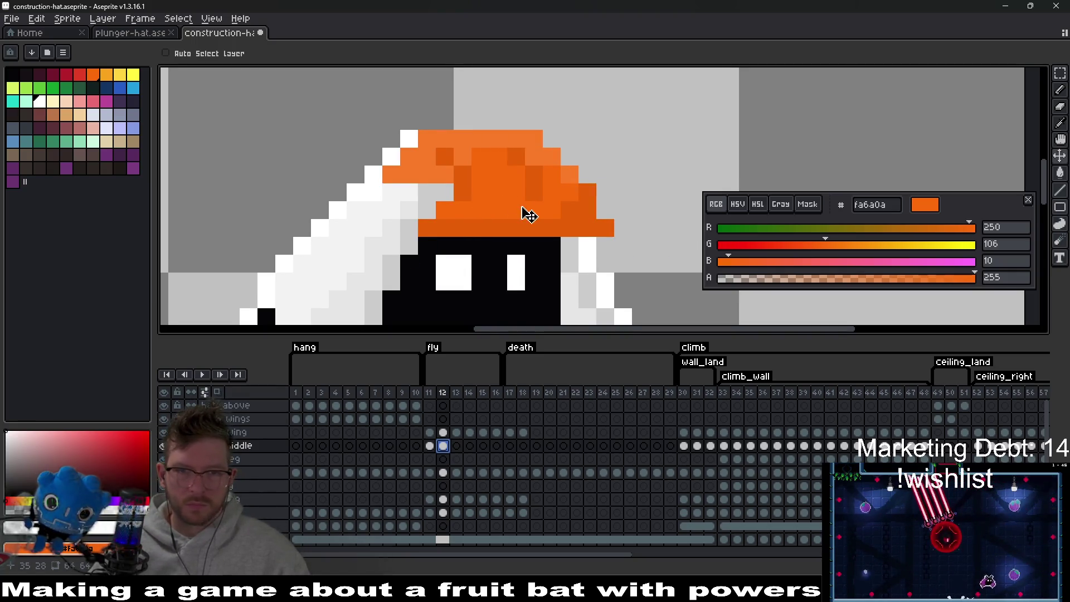
pyautogui.scroll(-4, 529, 215)
pyautogui.moveTo(543, 135); pyautogui.dragTo(536, 148)
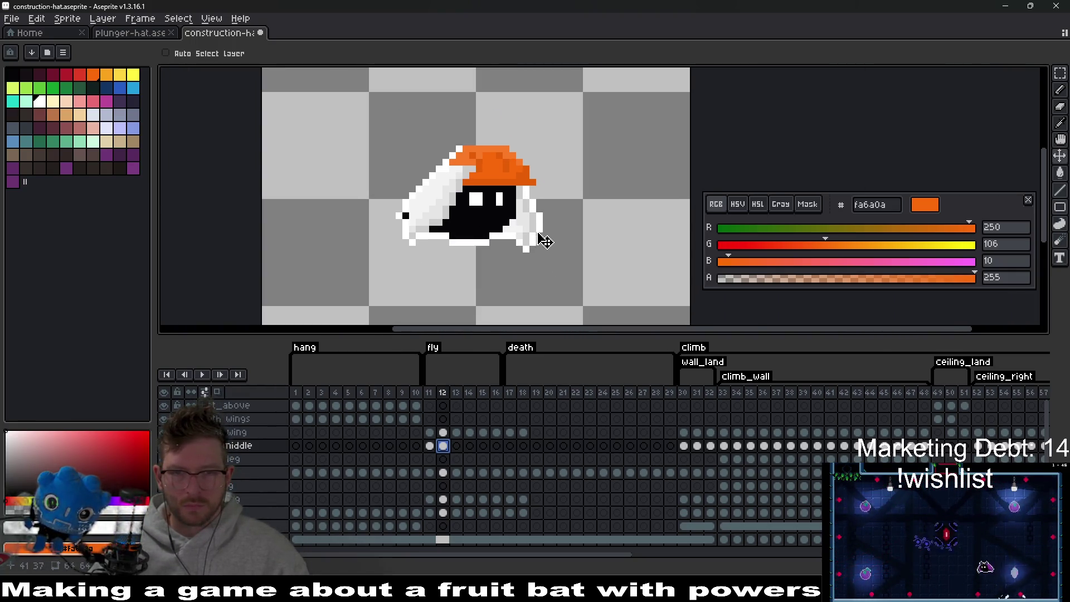
pyautogui.press('Return')
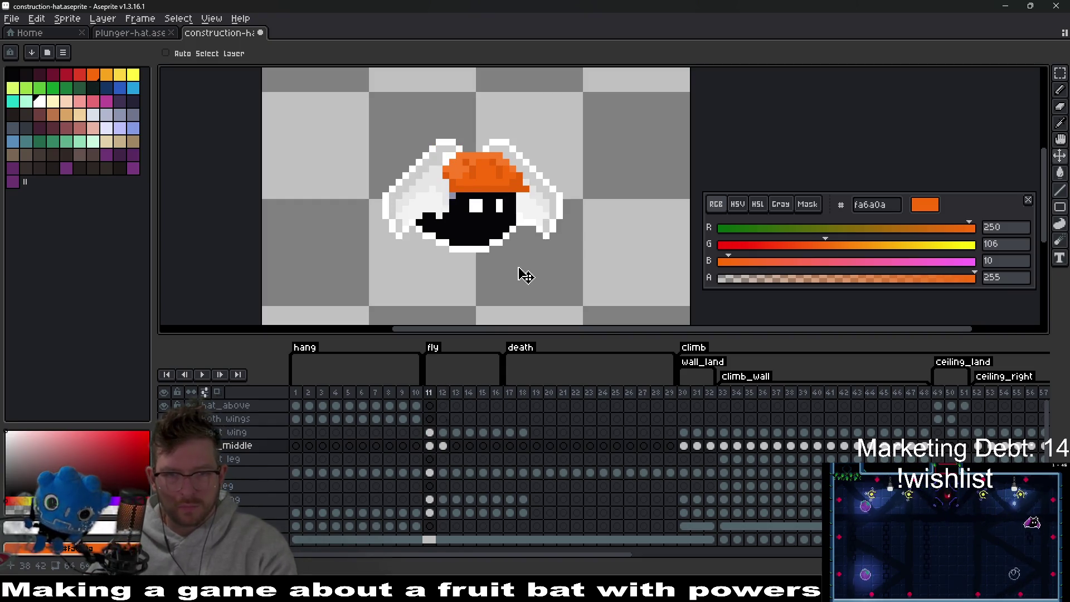
pyautogui.scroll(2, 498, 186)
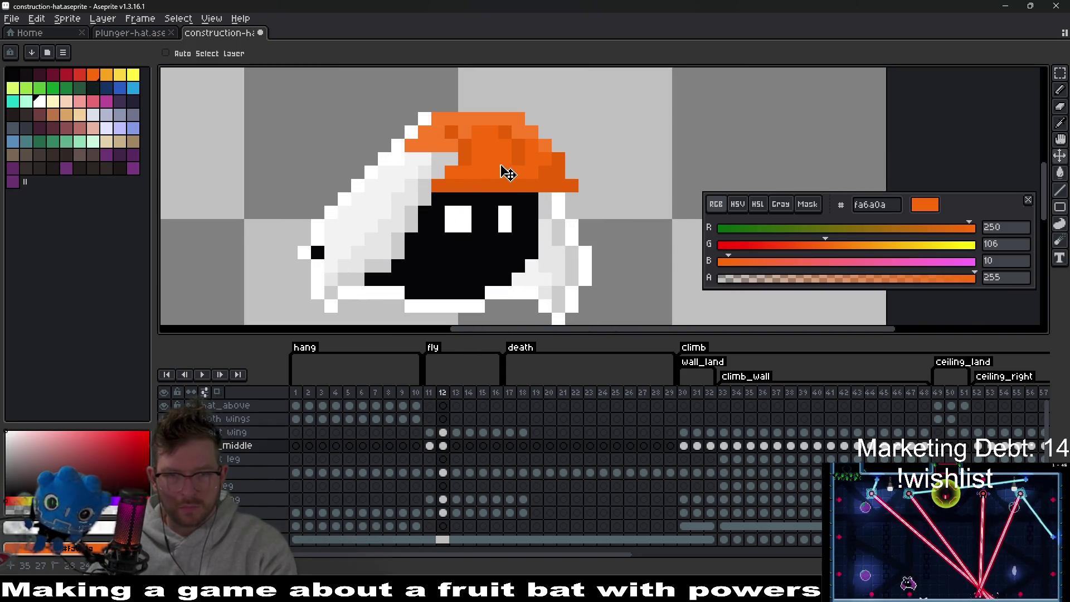
pyautogui.moveTo(507, 173); pyautogui.dragTo(502, 173)
# Flip between fly frames 11 and 12 to compare the hat placement.
pyautogui.press('Left')
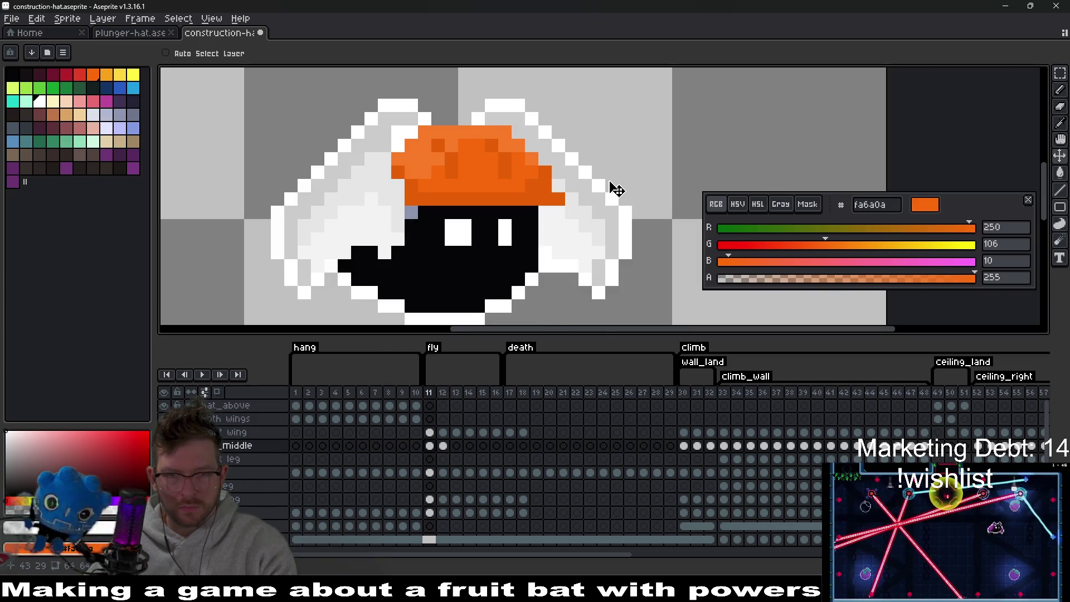
pyautogui.press('Right')
pyautogui.press('Left')
pyautogui.press('Right')
pyautogui.press('Left')
pyautogui.scroll(-3, 616, 190)
pyautogui.press('Right')
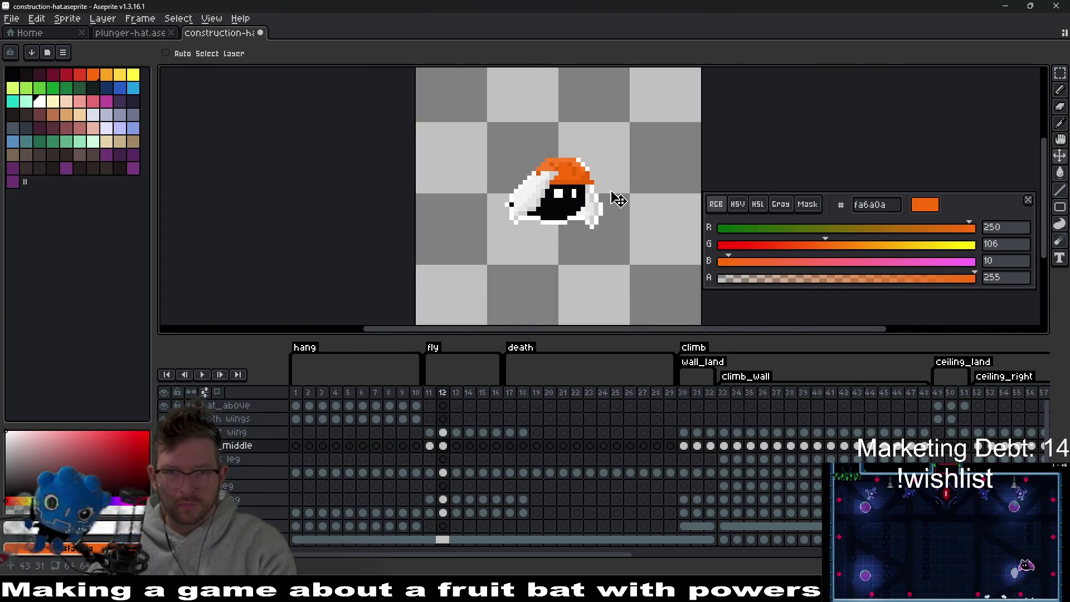
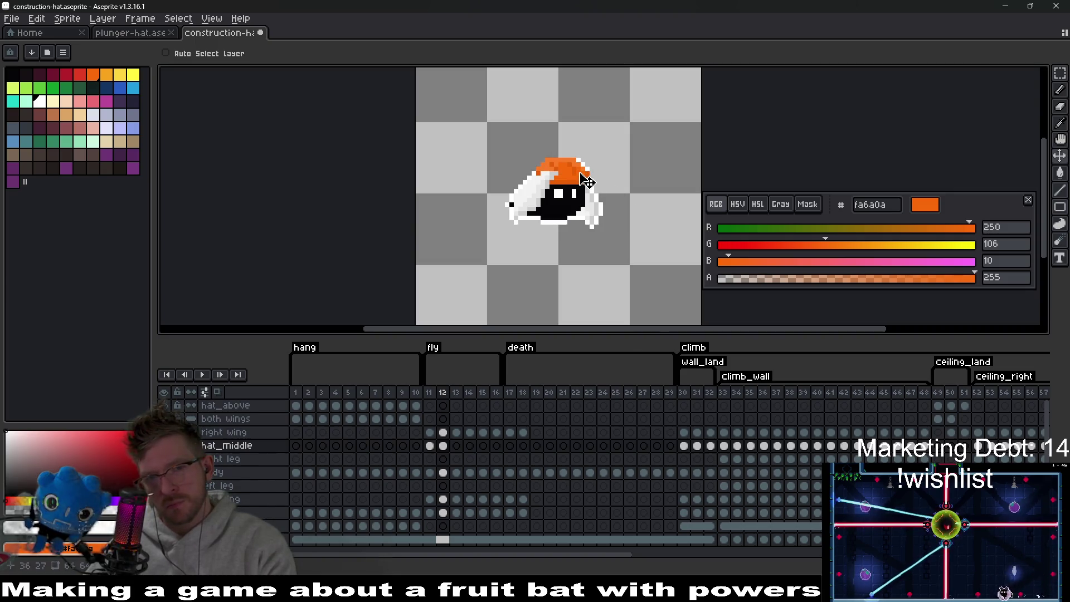
# Compare the bat's poses on fly frames 11–13, then raise the hat one pixel on frame 14.
pyautogui.press('Left')
pyautogui.press('Right')
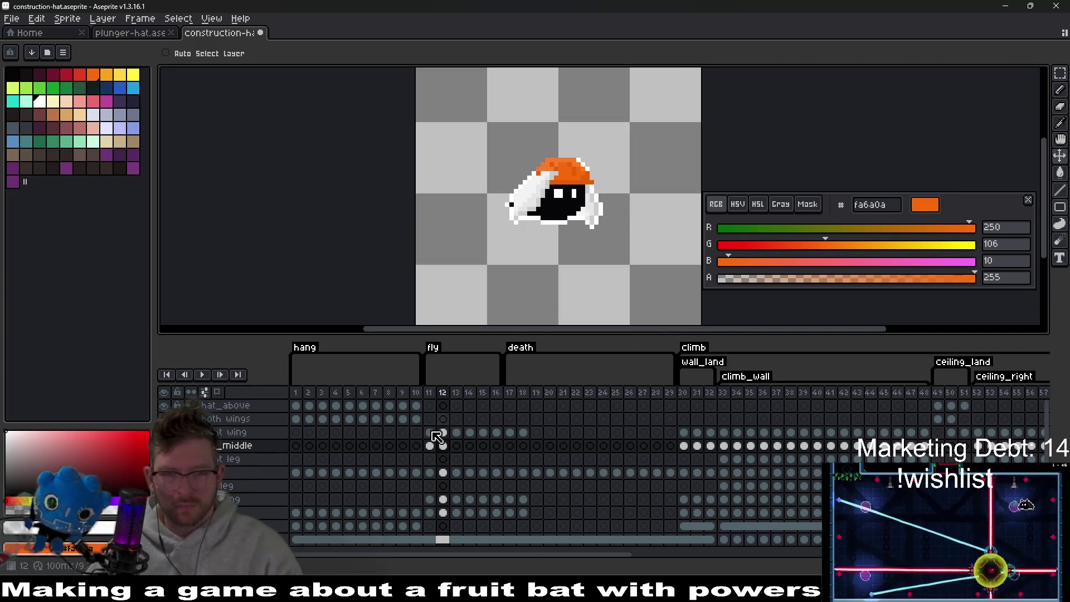
pyautogui.click(456, 446)
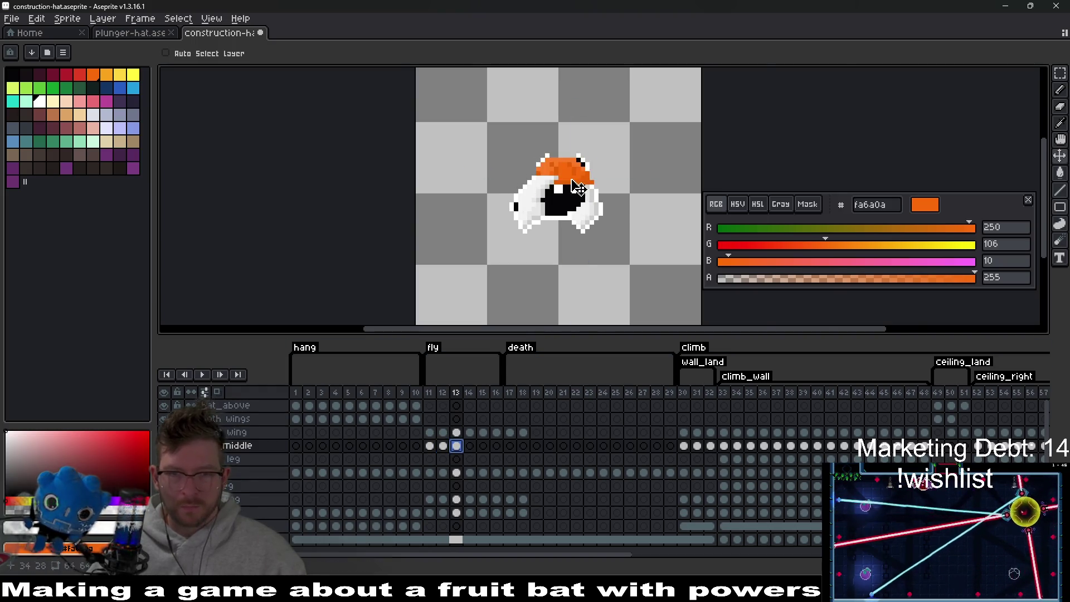
pyautogui.scroll(1, 579, 187)
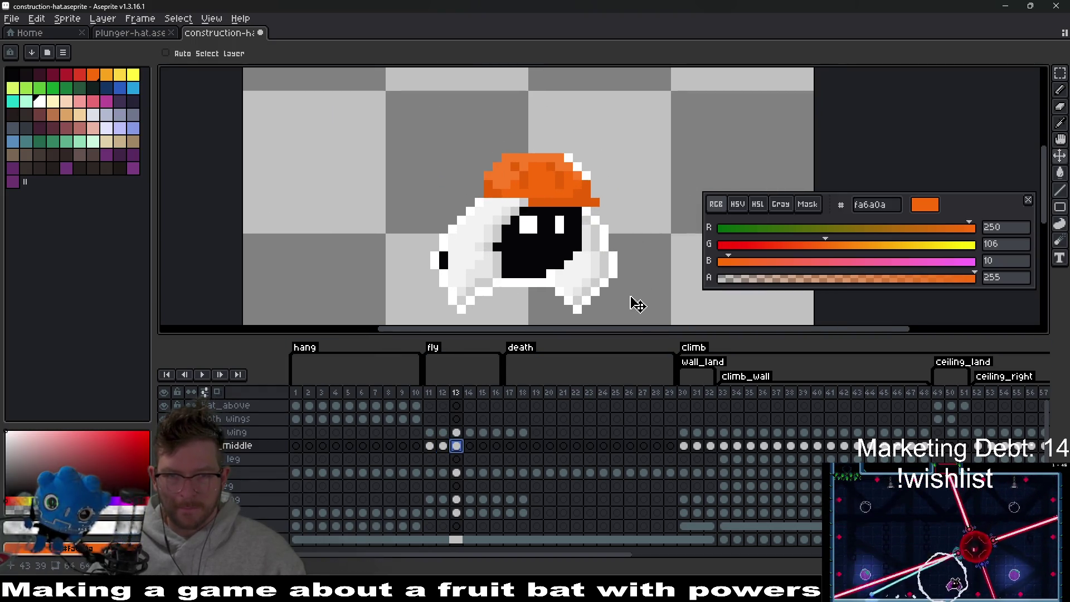
pyautogui.click(442, 446)
pyautogui.click(457, 446)
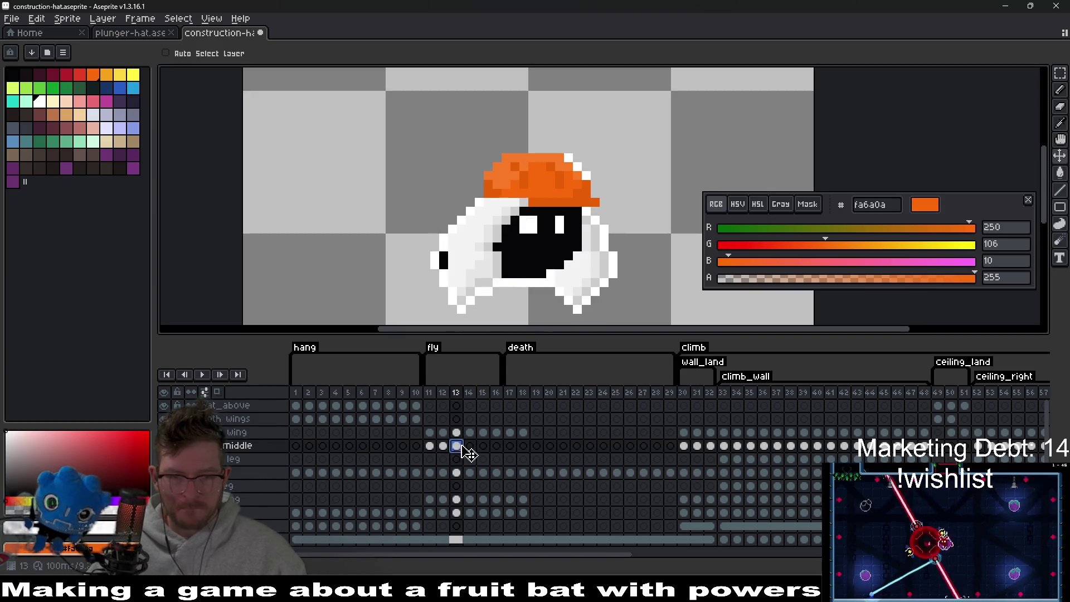
pyautogui.click(470, 446)
pyautogui.moveTo(558, 188); pyautogui.dragTo(555, 179)
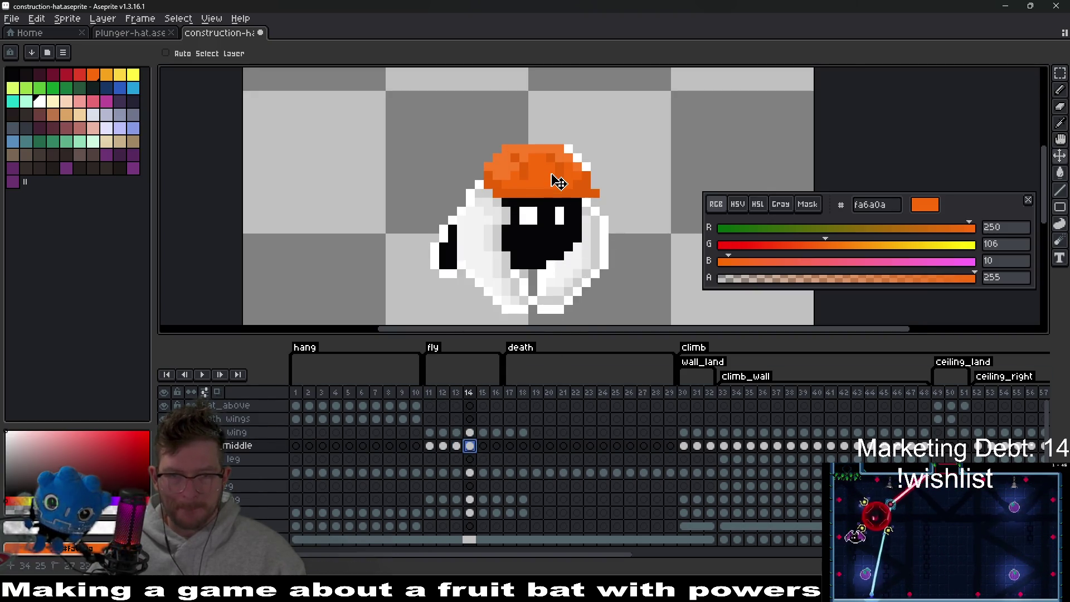
# Lower the hat one pixel on fly frames 15 and 16.
pyautogui.click(482, 446)
pyautogui.moveTo(569, 191); pyautogui.dragTo(568, 196)
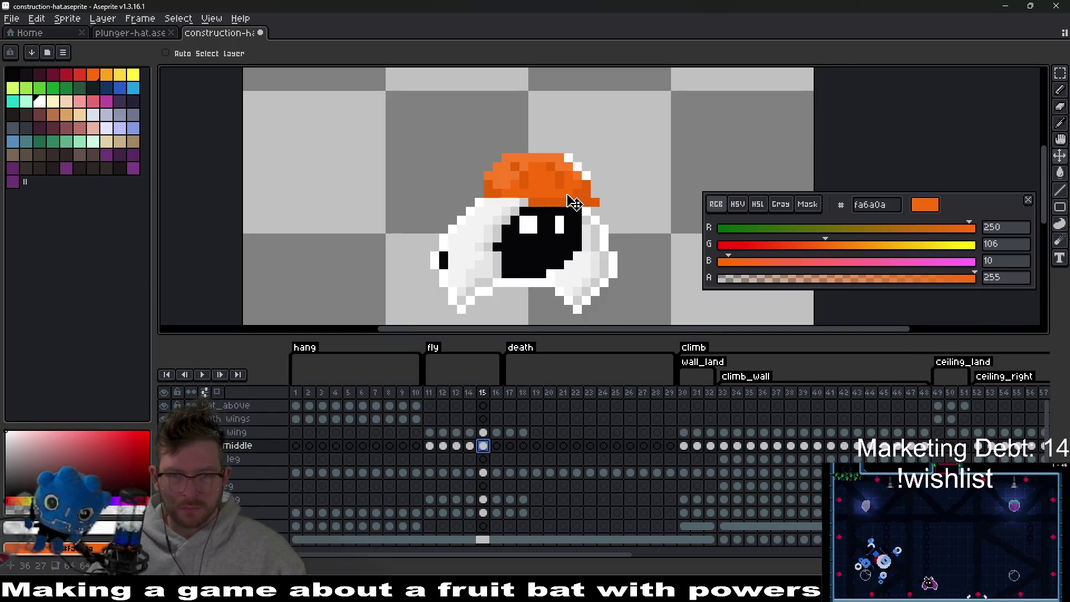
pyautogui.click(457, 446)
pyautogui.click(497, 446)
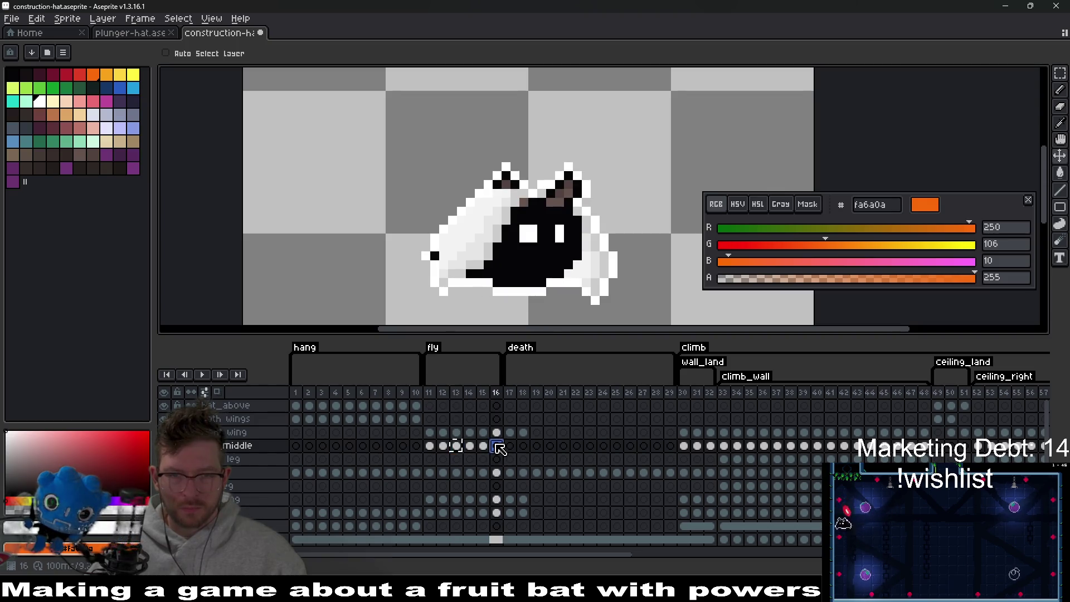
pyautogui.moveTo(565, 193); pyautogui.dragTo(565, 200)
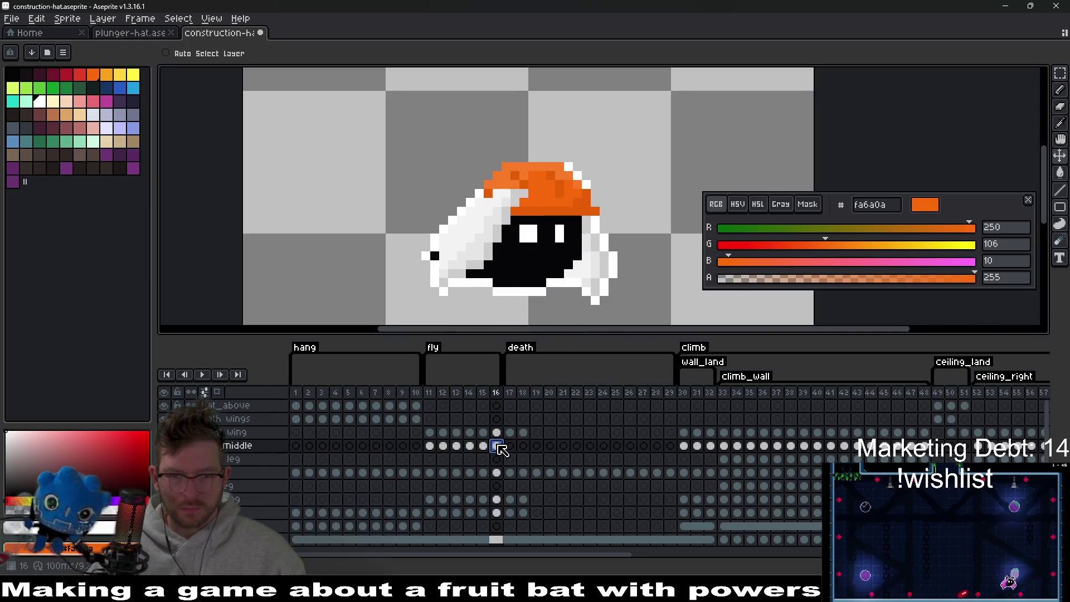
# Undo the stray hat copy into frame 17 and return to frame 11.
pyautogui.moveTo(497, 446); pyautogui.dragTo(510, 446)
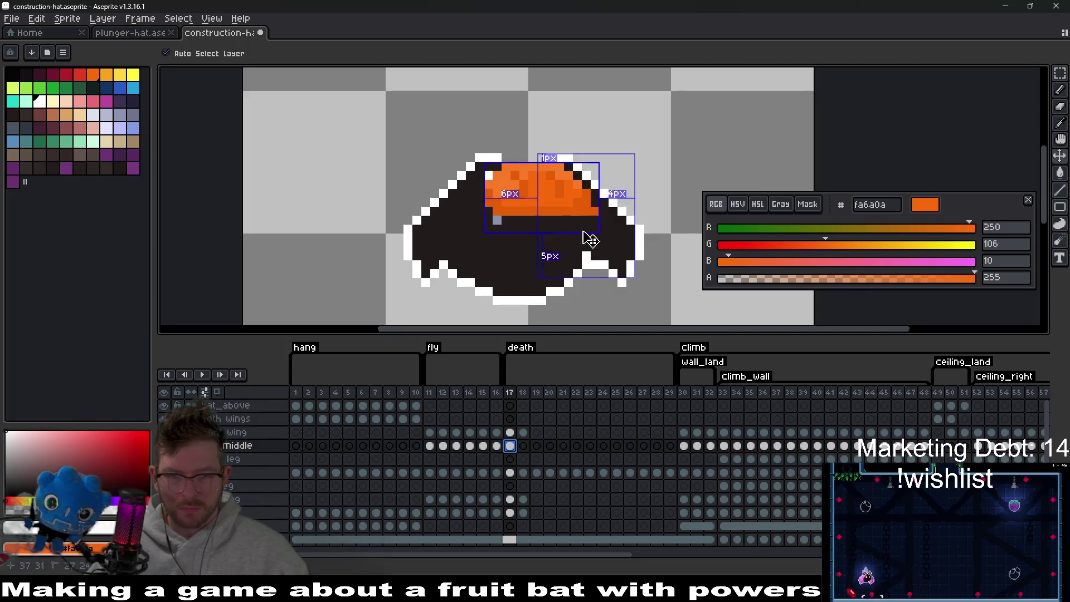
pyautogui.hotkey('ctrl', 'z')
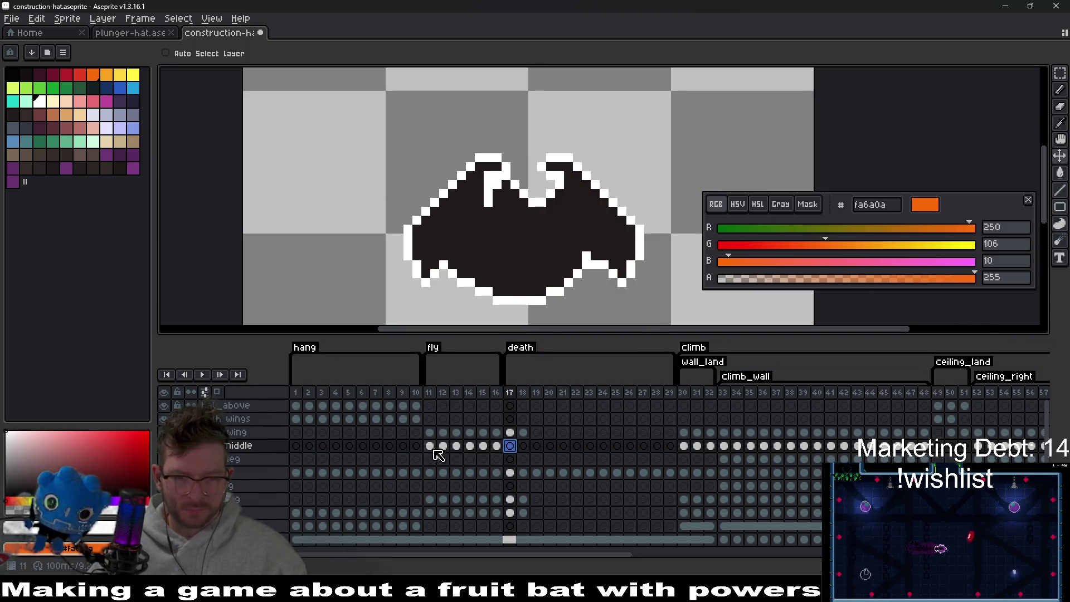
pyautogui.click(429, 446)
pyautogui.scroll(-1, 544, 246)
pyautogui.scroll(1, 545, 246)
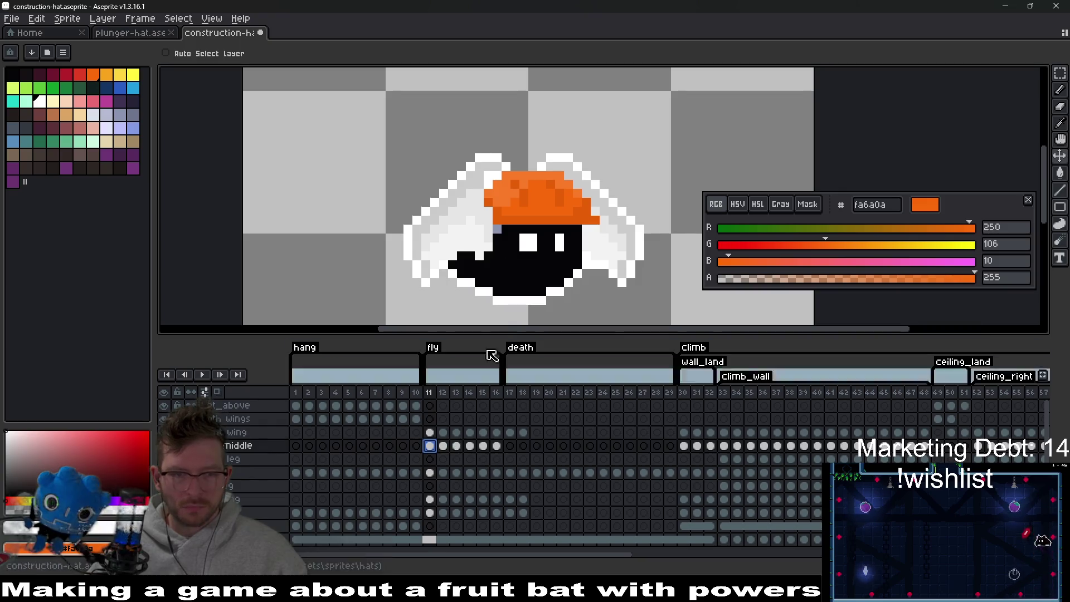
# Draw white outlines along the hat's top and left edges on fly frames 12 and 13.
pyautogui.press('b')
pyautogui.scroll(2, 529, 147)
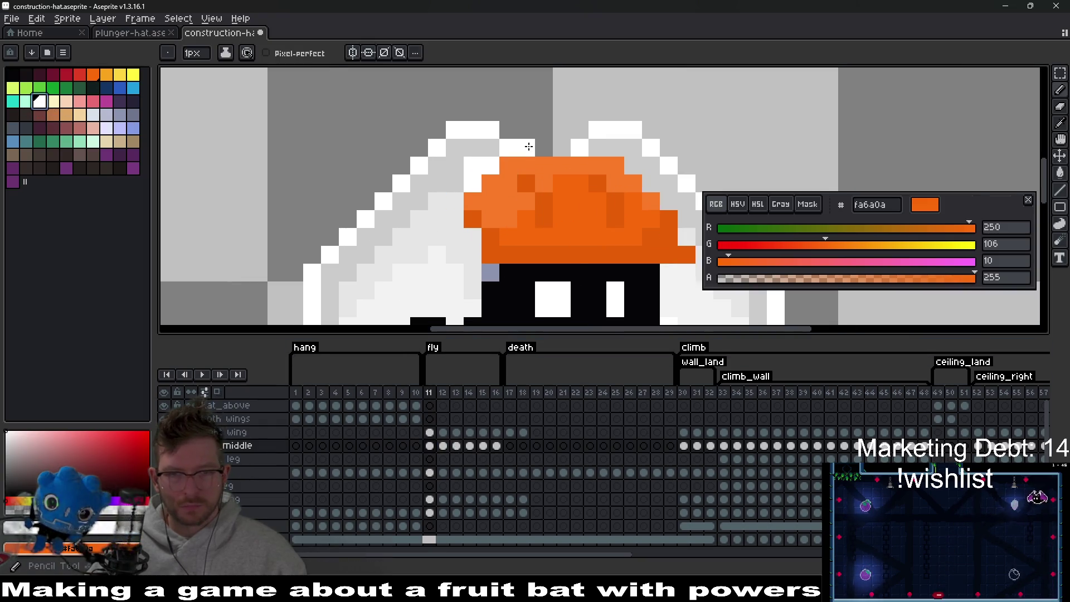
pyautogui.press('.')
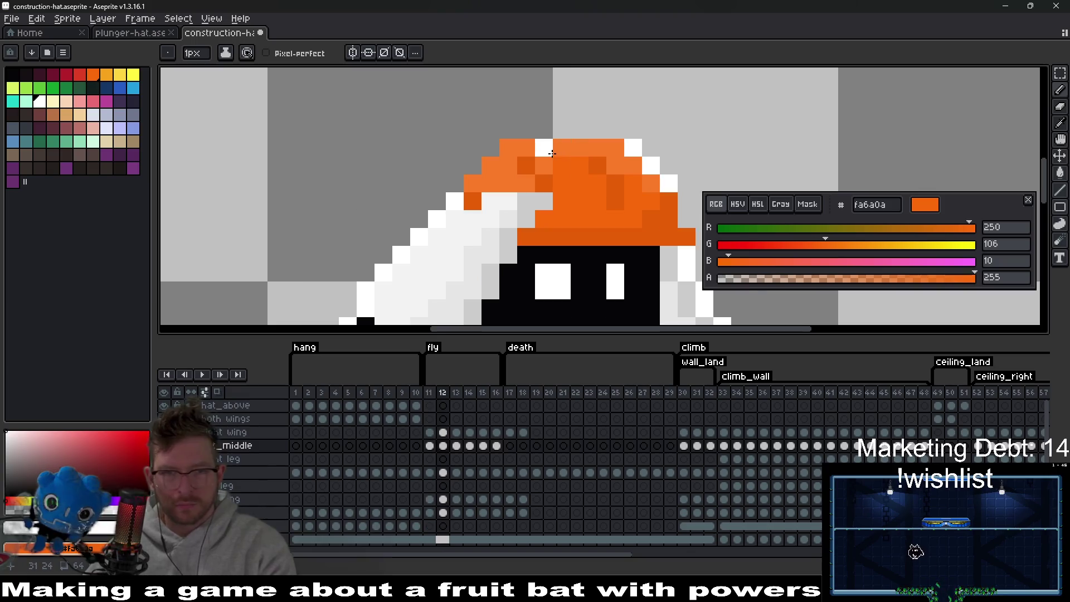
pyautogui.moveTo(473, 164)
pyautogui.mouseDown()
pyautogui.moveTo(507, 126)
pyautogui.moveTo(616, 130)
pyautogui.mouseUp()
pyautogui.press('l')
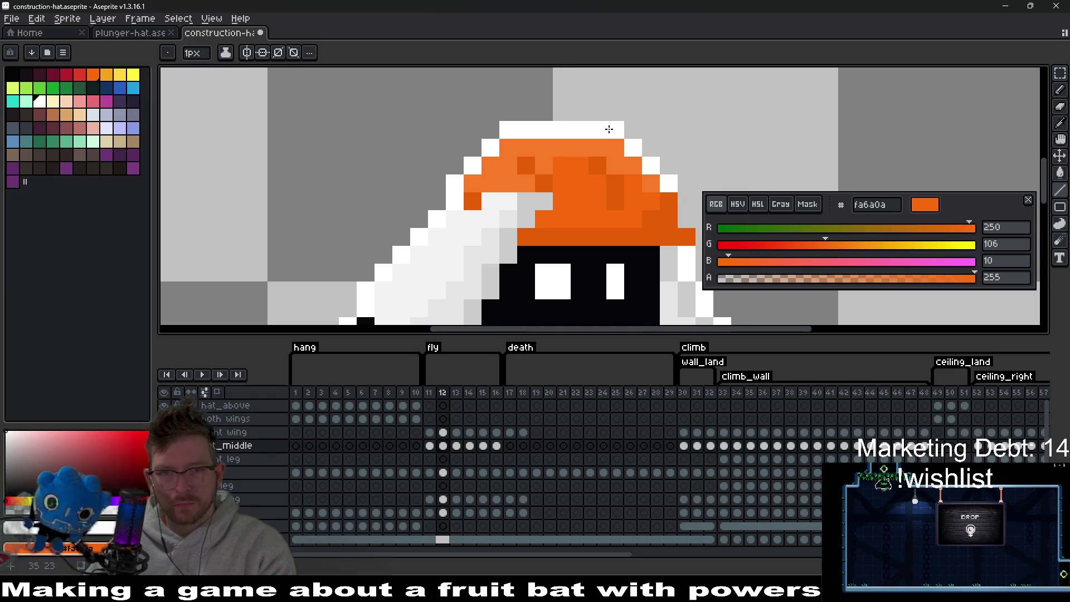
pyautogui.press('.')
pyautogui.moveTo(473, 201)
pyautogui.mouseDown()
pyautogui.moveTo(455, 201)
pyautogui.moveTo(459, 171)
pyautogui.mouseUp()
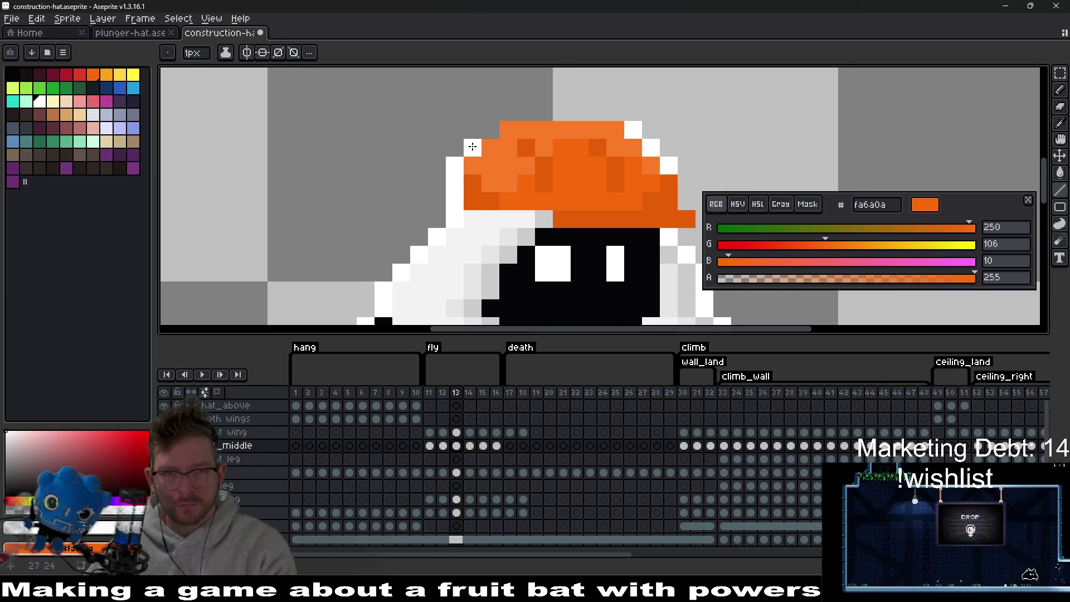
pyautogui.moveTo(495, 122); pyautogui.dragTo(624, 111)
# Outline the hat's left and right edges in white on frame 14, removing a stray pixel.
pyautogui.press('.')
pyautogui.moveTo(472, 184)
pyautogui.mouseDown()
pyautogui.moveTo(459, 167)
pyautogui.moveTo(510, 95)
pyautogui.moveTo(618, 95)
pyautogui.mouseUp()
pyautogui.click(610, 203)
pyautogui.hotkey('ctrl', 'z')
pyautogui.scroll(-2, 558, 184)
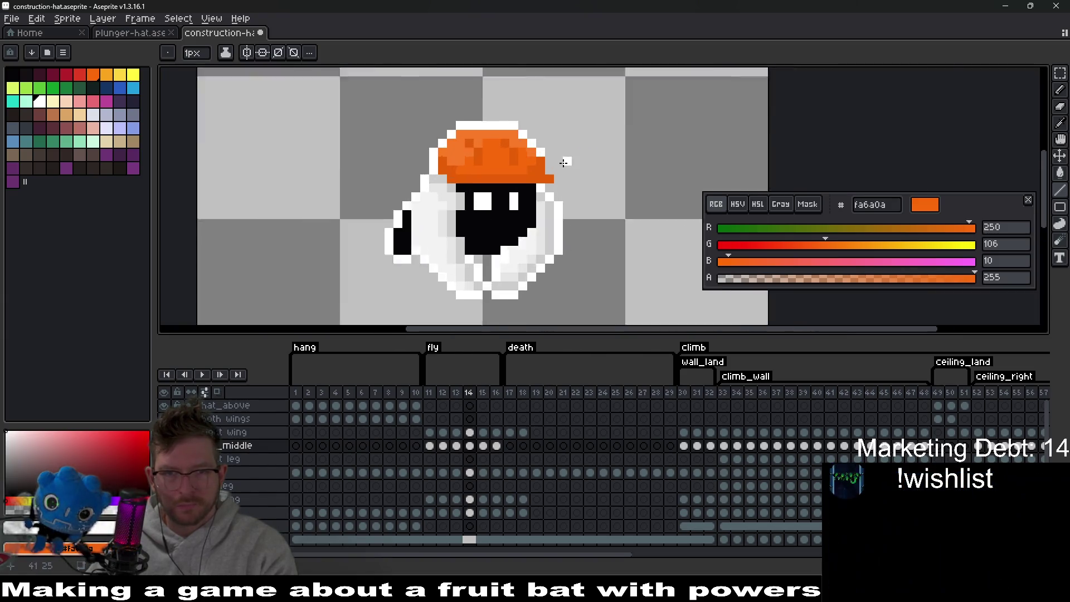
pyautogui.scroll(2, 613, 178)
pyautogui.moveTo(651, 159); pyautogui.dragTo(651, 177)
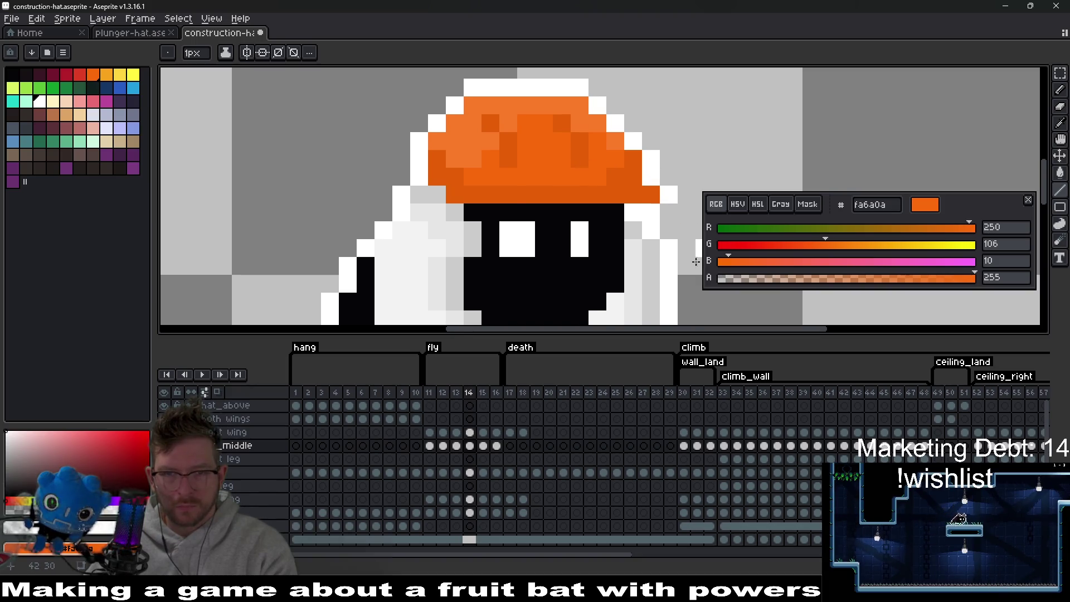
# Step back through frames 13 to 11, fixing the right-edge outline pixels on frame 12.
pyautogui.press(',')
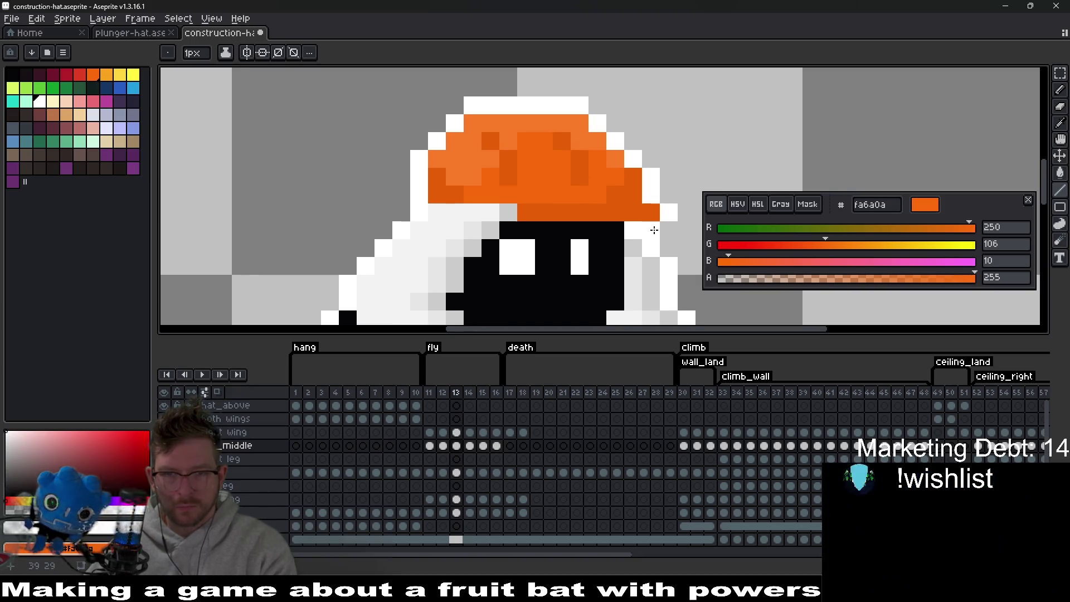
pyautogui.press(',')
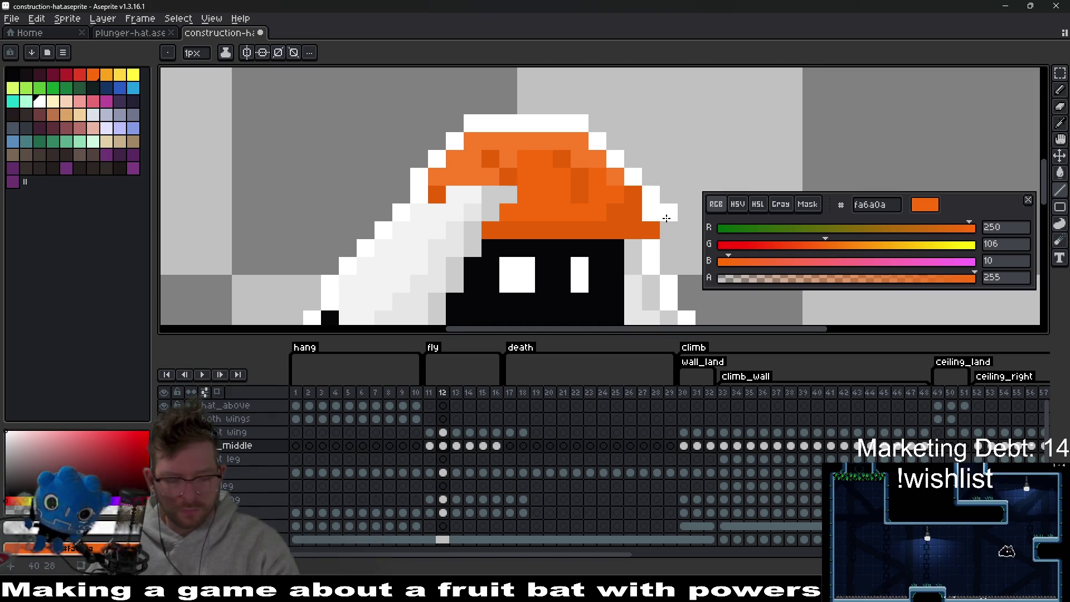
pyautogui.rightClick(651, 230)
pyautogui.scroll(-2, 646, 232)
pyautogui.press(',')
pyautogui.scroll(-2, 603, 245)
# Outline the hat's top and upper-left edges in white on fly frames 15 and 16.
pyautogui.press('.')
pyautogui.press('.')
pyautogui.press('.')
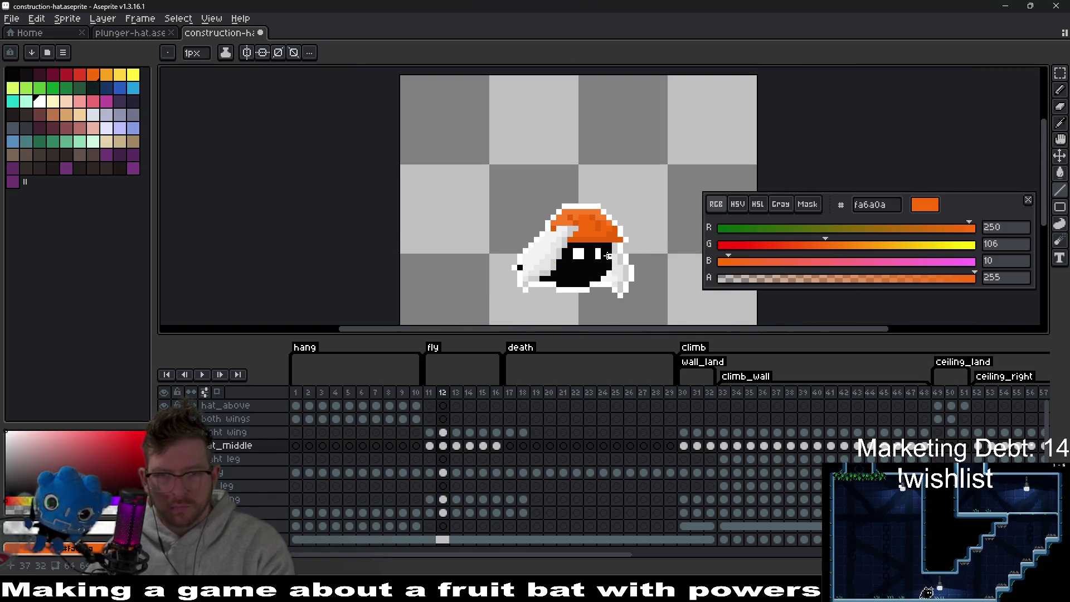
pyautogui.scroll(3, 560, 233)
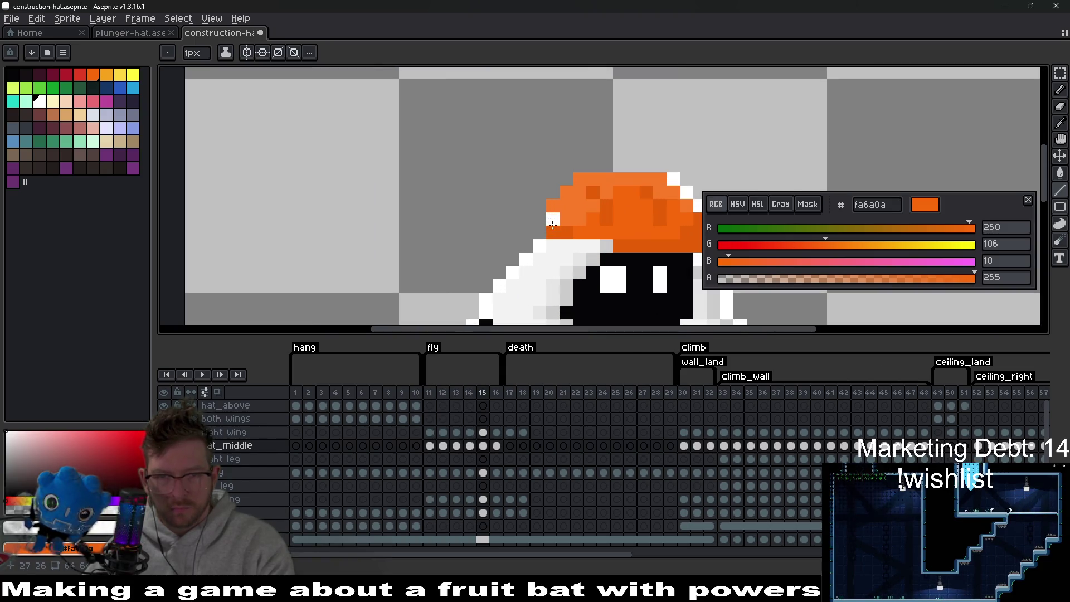
pyautogui.moveTo(543, 204)
pyautogui.mouseDown()
pyautogui.moveTo(568, 172)
pyautogui.moveTo(662, 165)
pyautogui.mouseUp()
pyautogui.moveTo(661, 207); pyautogui.dragTo(536, 175)
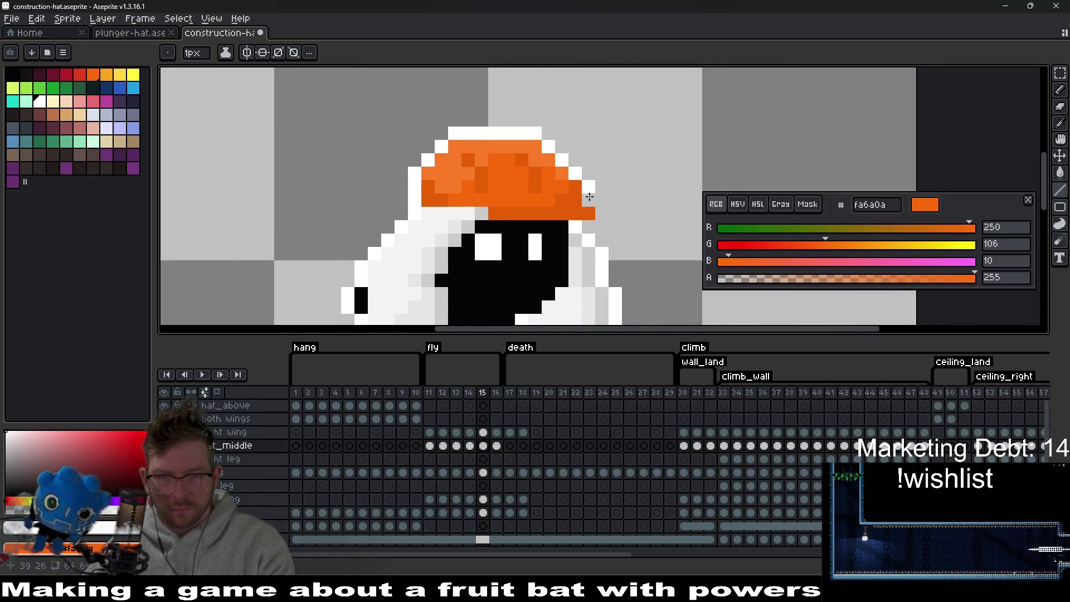
pyautogui.press('.')
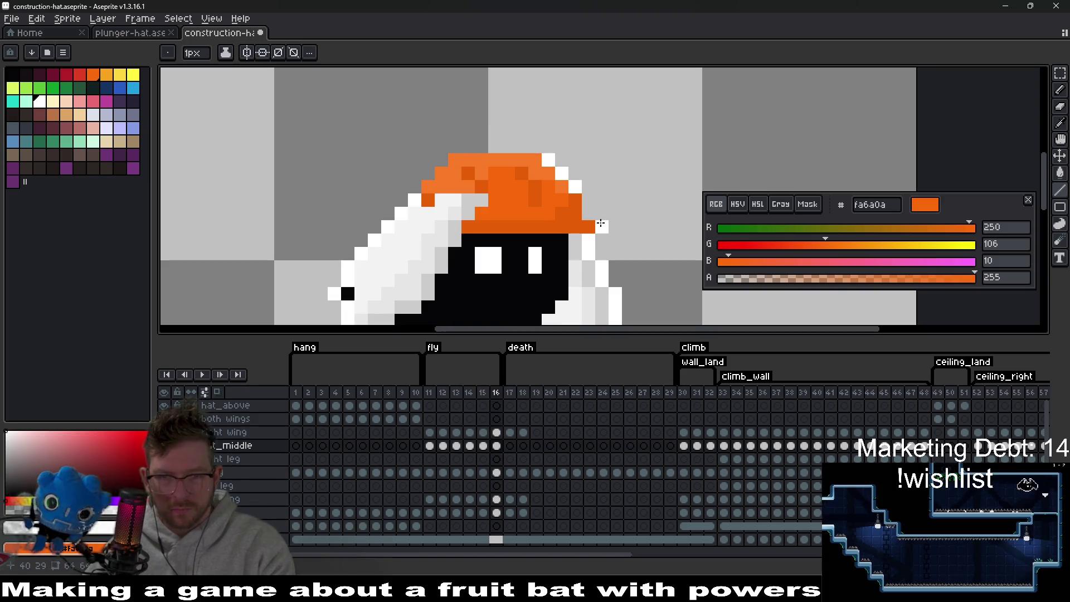
pyautogui.click(536, 157)
pyautogui.moveTo(497, 148); pyautogui.dragTo(441, 160)
pyautogui.click(428, 174)
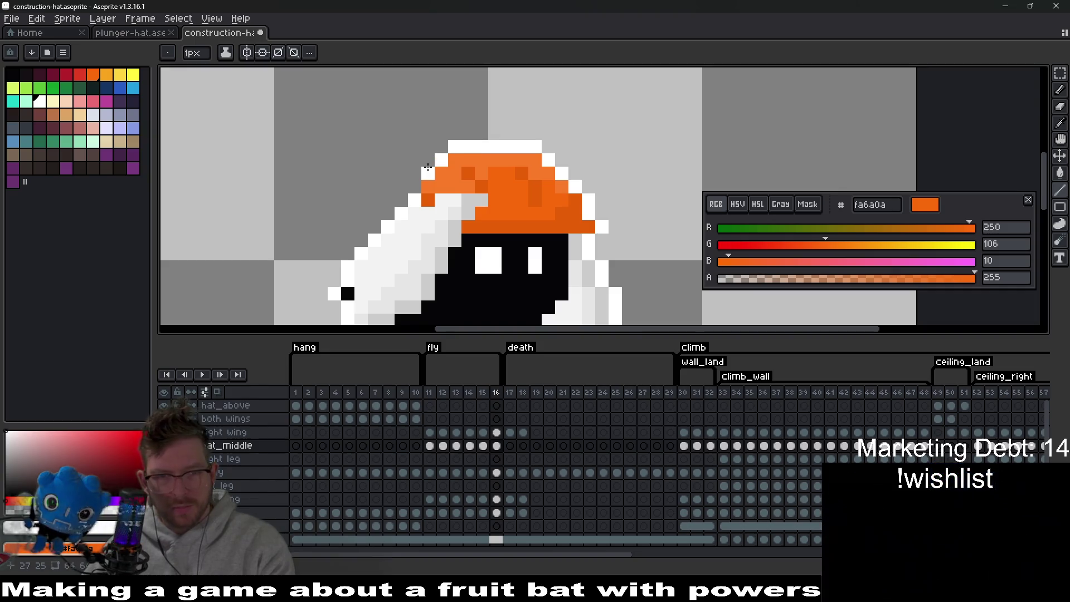
pyautogui.press('.')
pyautogui.scroll(-5, 485, 228)
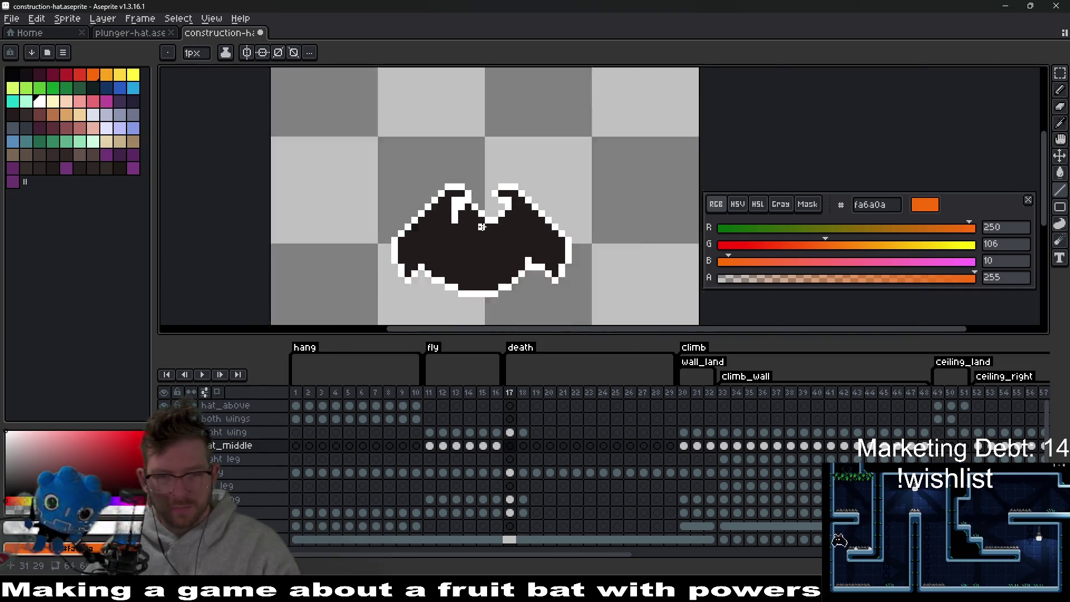
pyautogui.press('v')
pyautogui.click(430, 393)
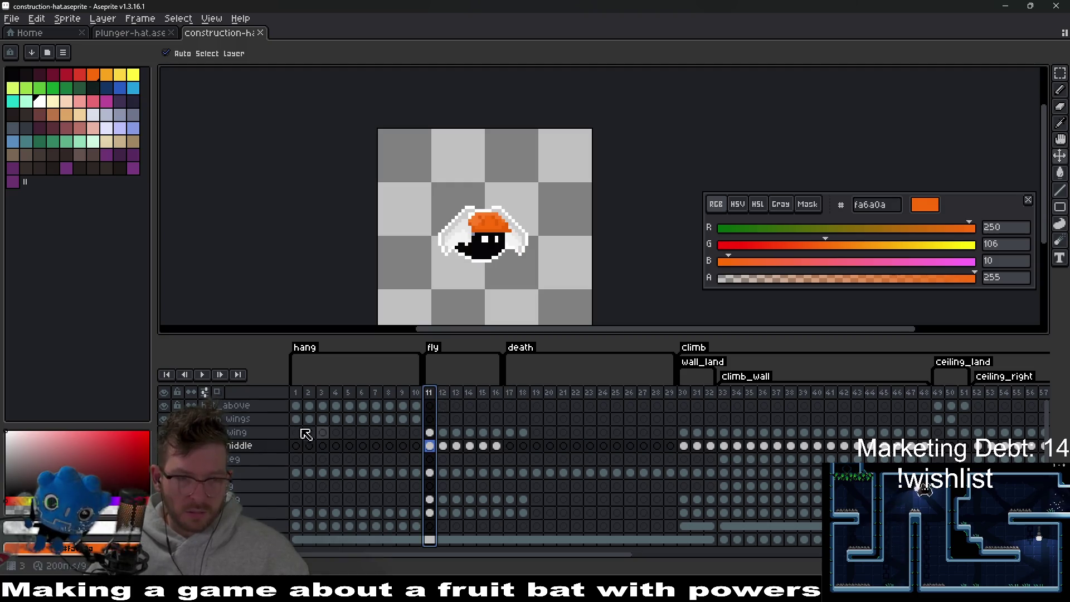
pyautogui.click(201, 375)
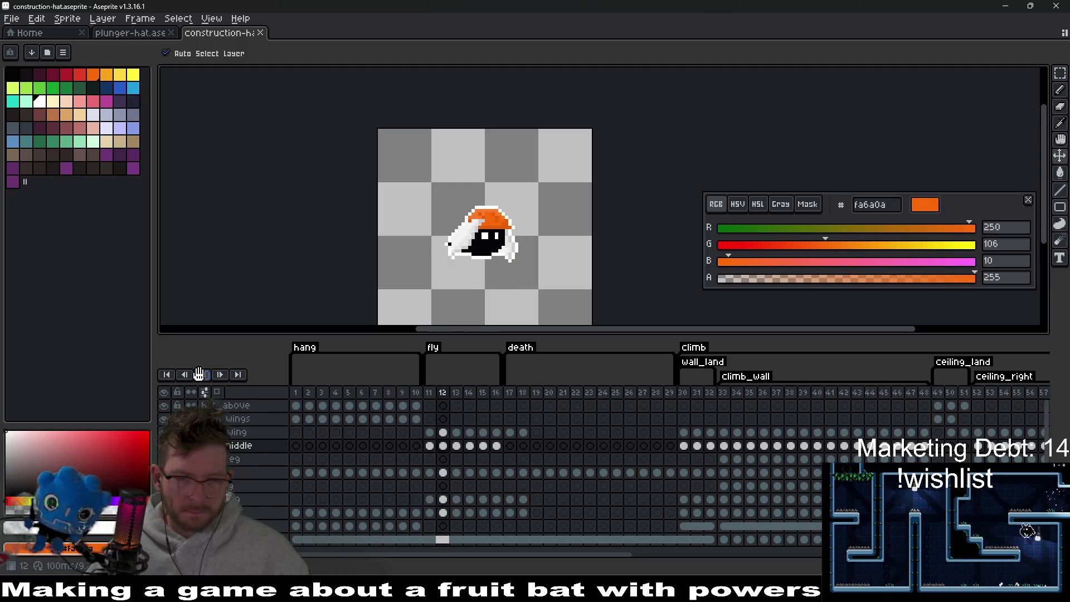
pyautogui.press('b')
pyautogui.scroll(-4, 578, 223)
pyautogui.scroll(2, 577, 223)
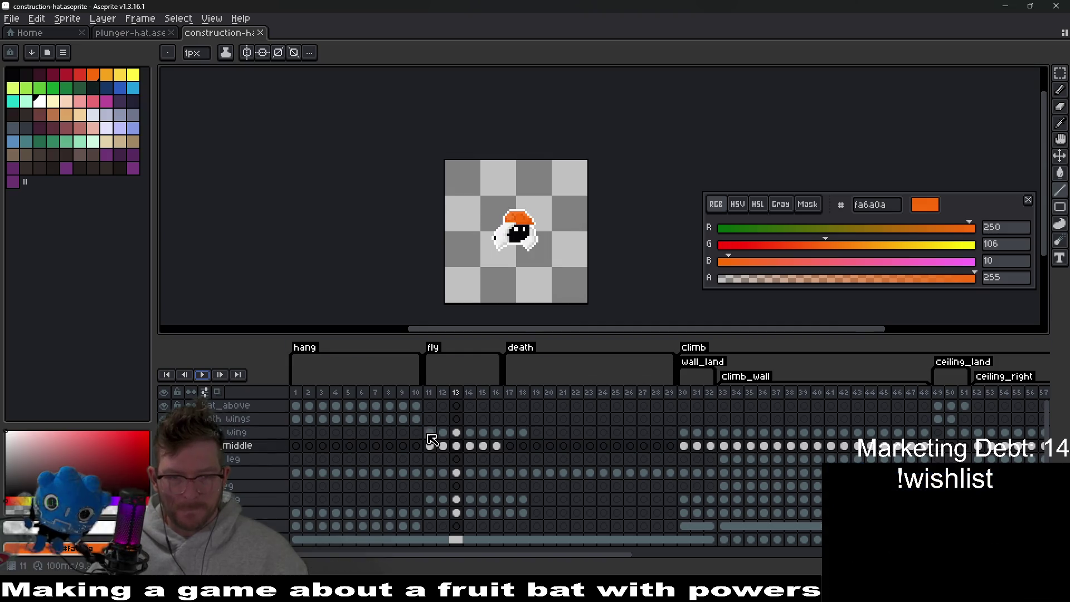
pyautogui.click(430, 446)
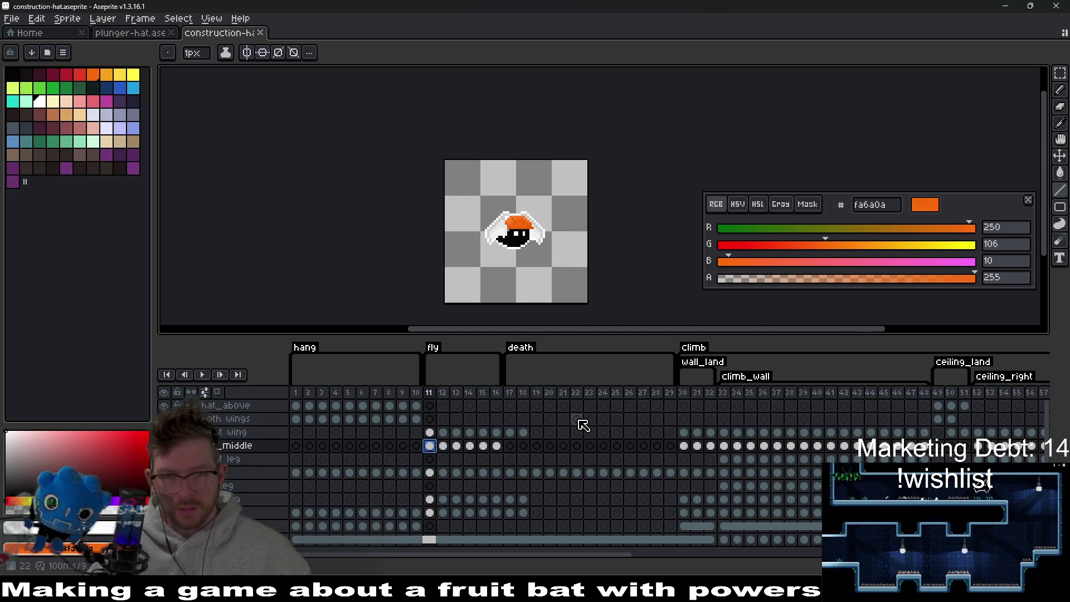
pyautogui.click(684, 446)
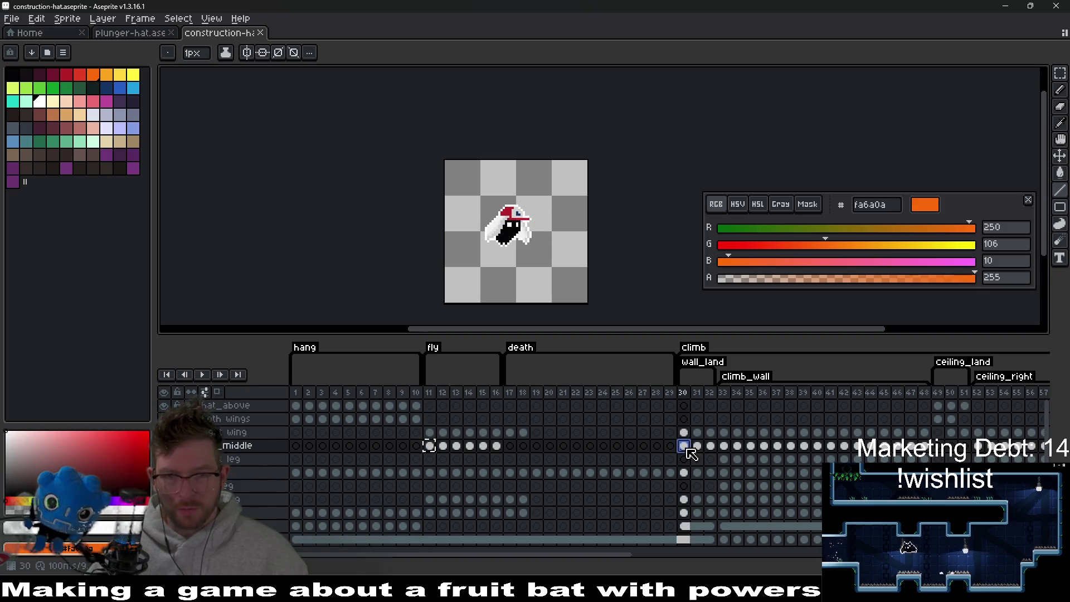
pyautogui.scroll(3, 522, 211)
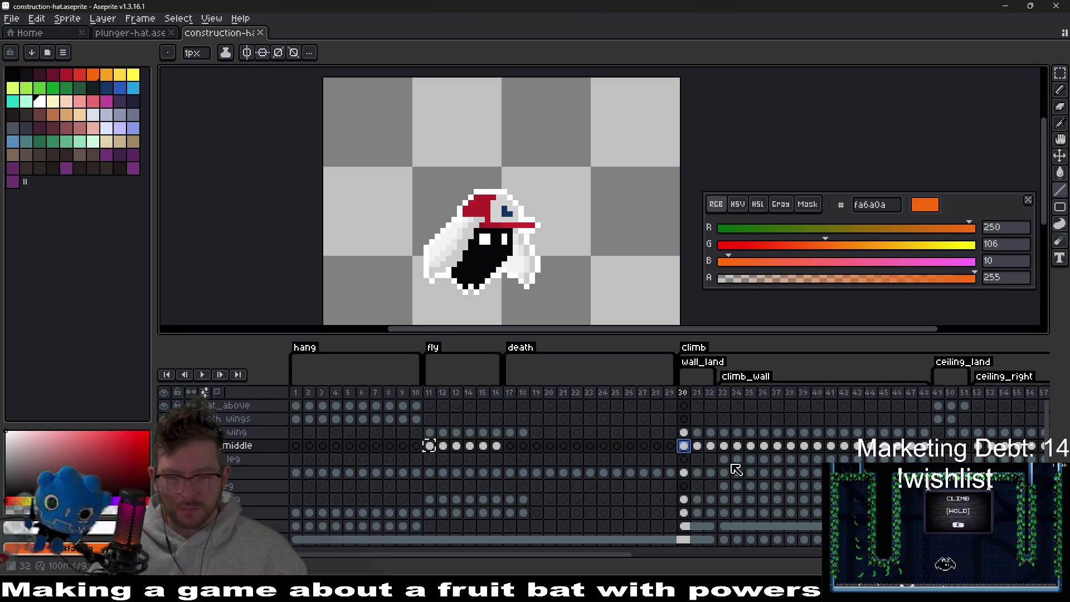
pyautogui.click(698, 446)
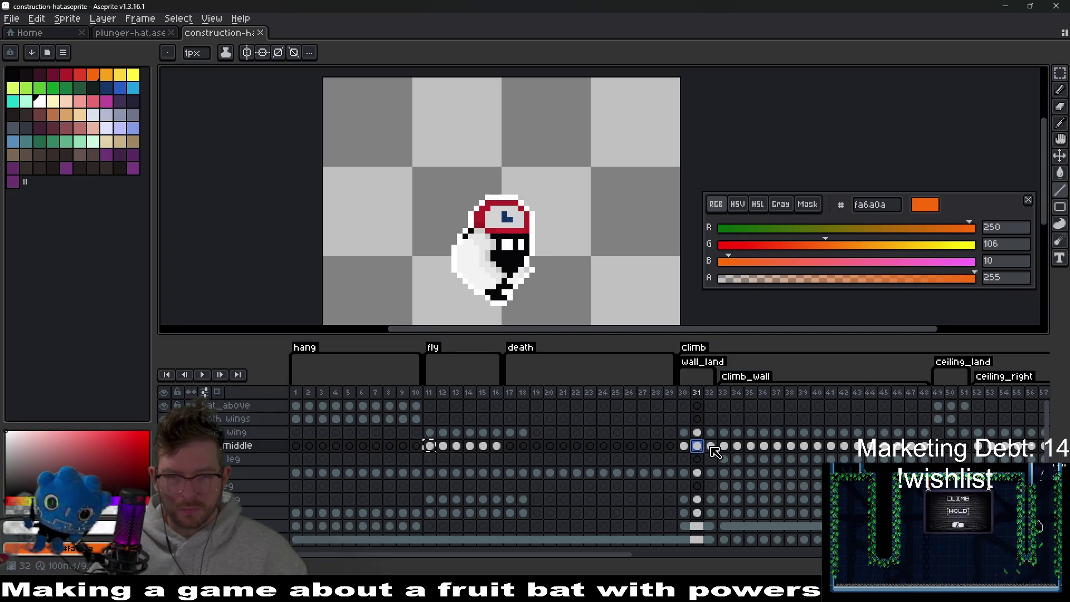
pyautogui.click(711, 446)
pyautogui.click(684, 446)
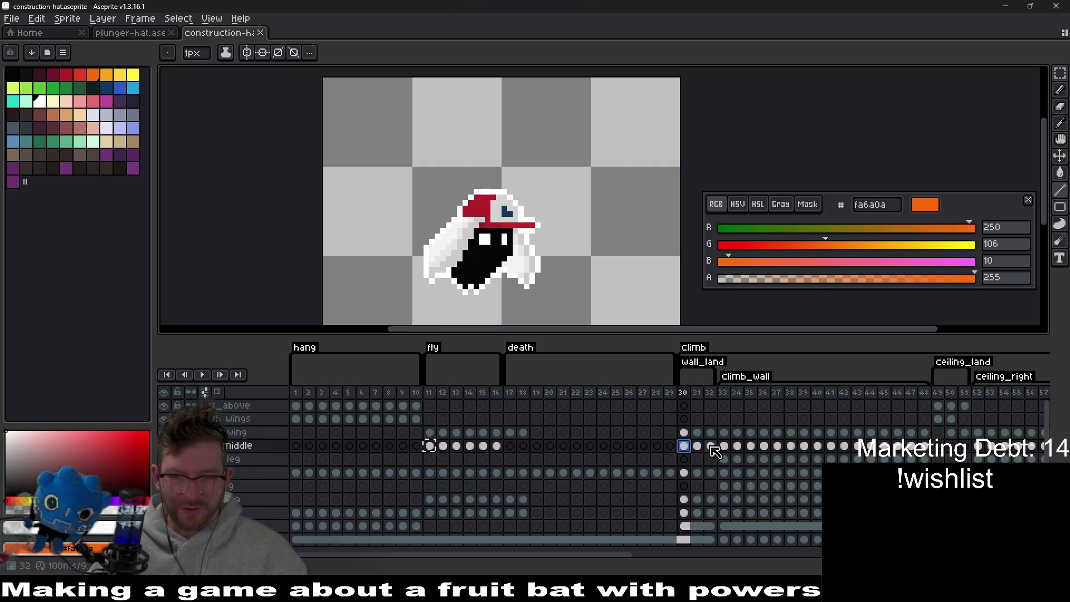
# Paste the orange hat over the red cap on climb frame 30 and seat it on the head.
pyautogui.hotkey('ctrl', 'v')
pyautogui.press('Return')
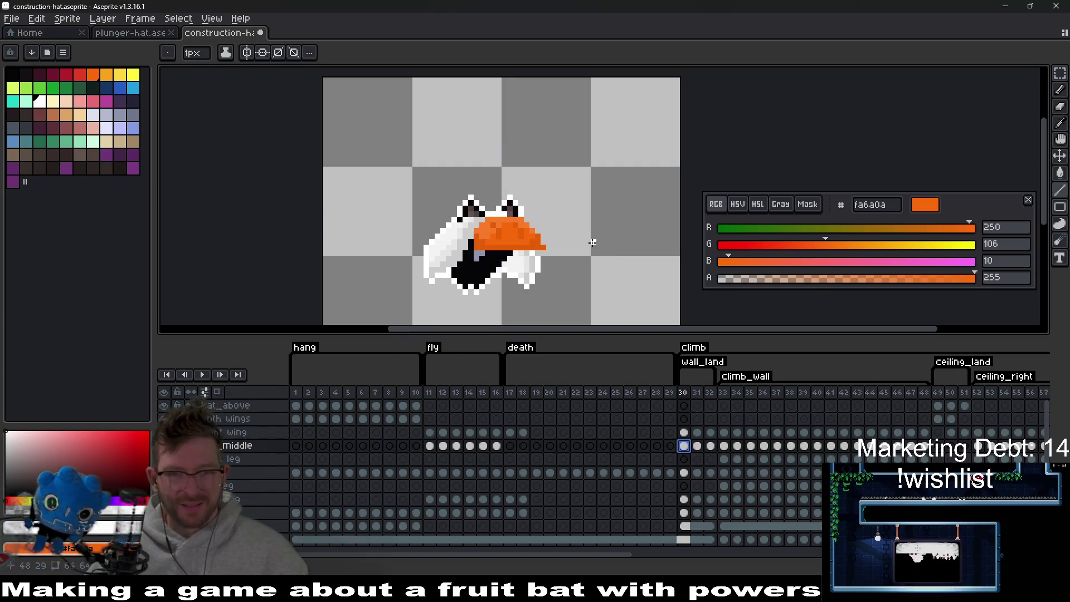
pyautogui.press('v')
pyautogui.moveTo(504, 241)
pyautogui.mouseDown()
pyautogui.moveTo(512, 173)
pyautogui.moveTo(504, 207)
pyautogui.moveTo(524, 184)
pyautogui.moveTo(527, 195)
pyautogui.moveTo(520, 246)
pyautogui.moveTo(540, 198)
pyautogui.mouseUp()
pyautogui.scroll(2, 563, 163)
pyautogui.scroll(1, 563, 163)
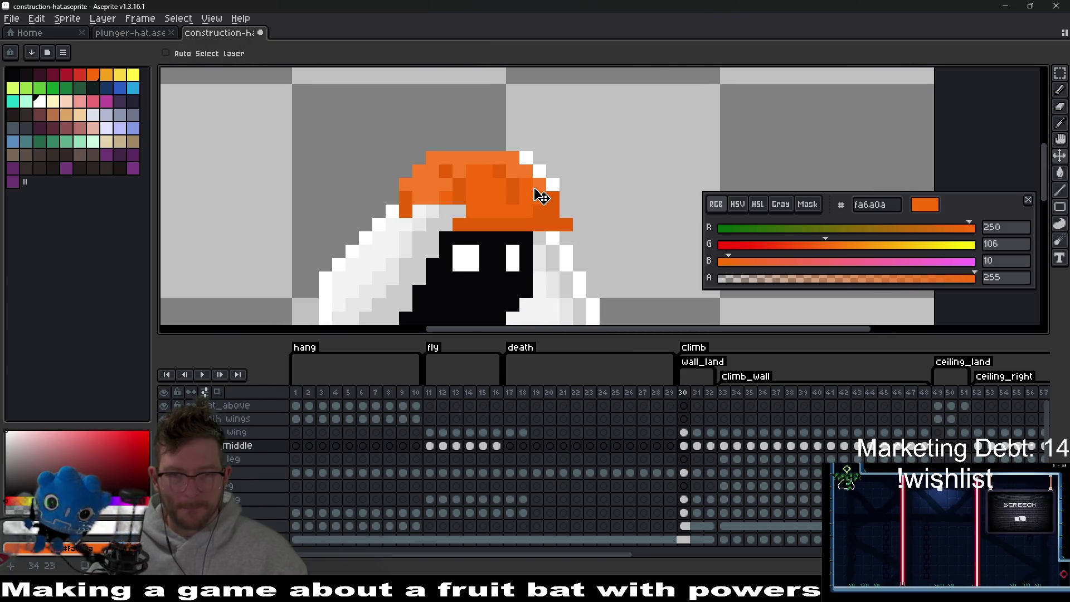
pyautogui.moveTo(561, 249); pyautogui.dragTo(601, 219)
pyautogui.scroll(-5, 601, 219)
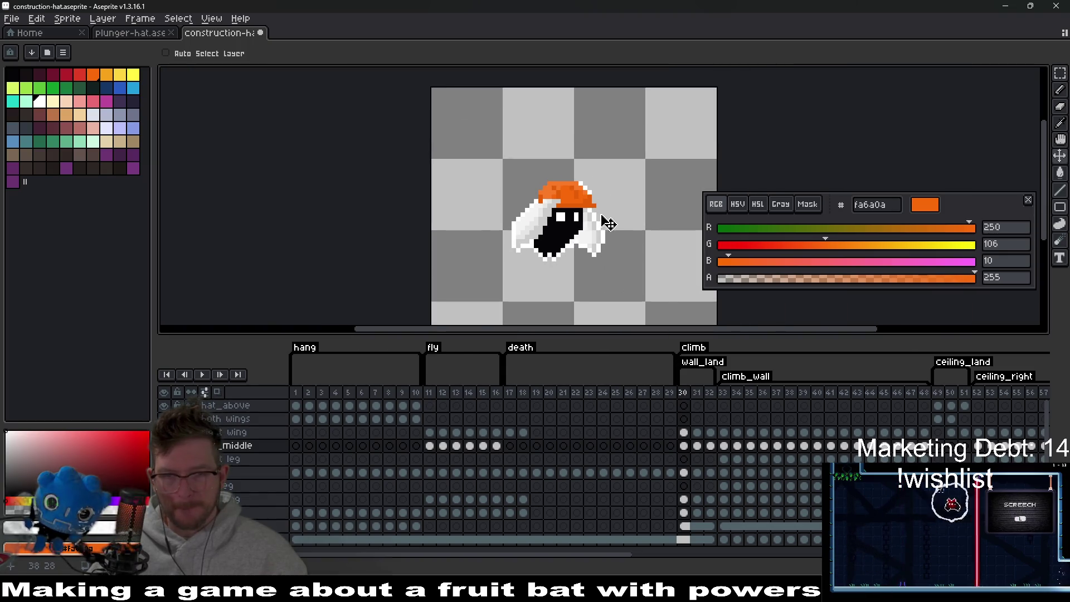
# Move the hat into place on the bat's head on climb frames 31 and 32.
pyautogui.click(701, 447)
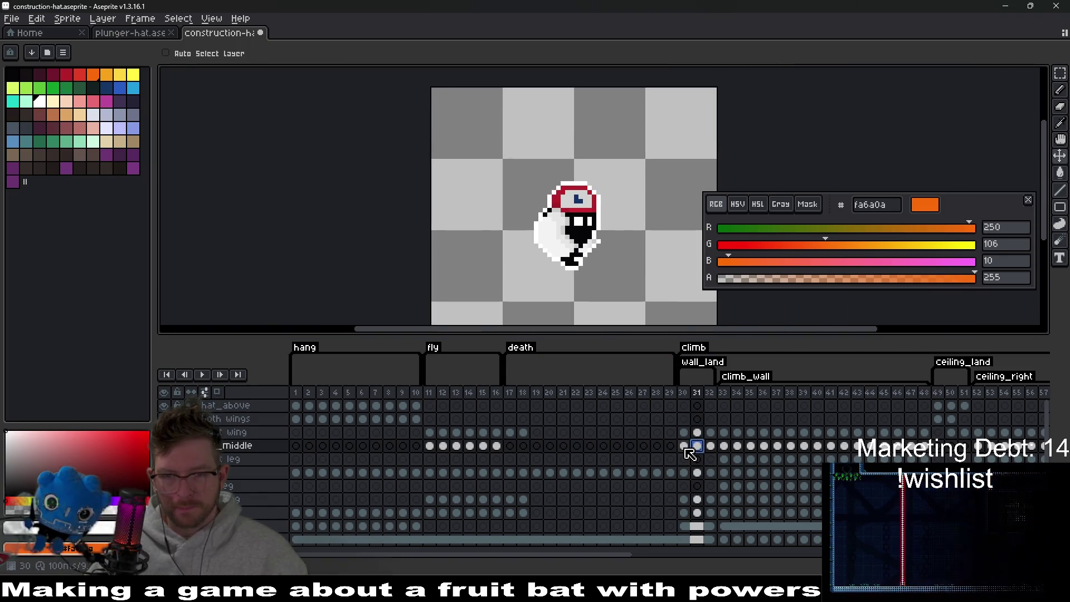
pyautogui.click(685, 448)
pyautogui.click(698, 446)
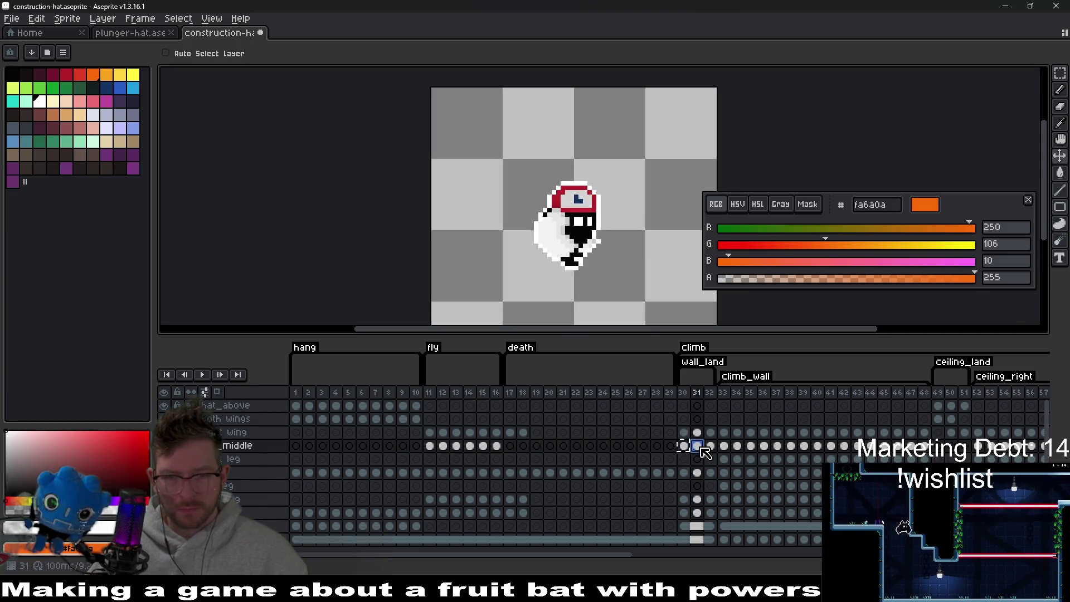
pyautogui.scroll(2, 580, 192)
pyautogui.moveTo(580, 192)
pyautogui.mouseDown()
pyautogui.moveTo(604, 199)
pyautogui.moveTo(592, 200)
pyautogui.mouseUp()
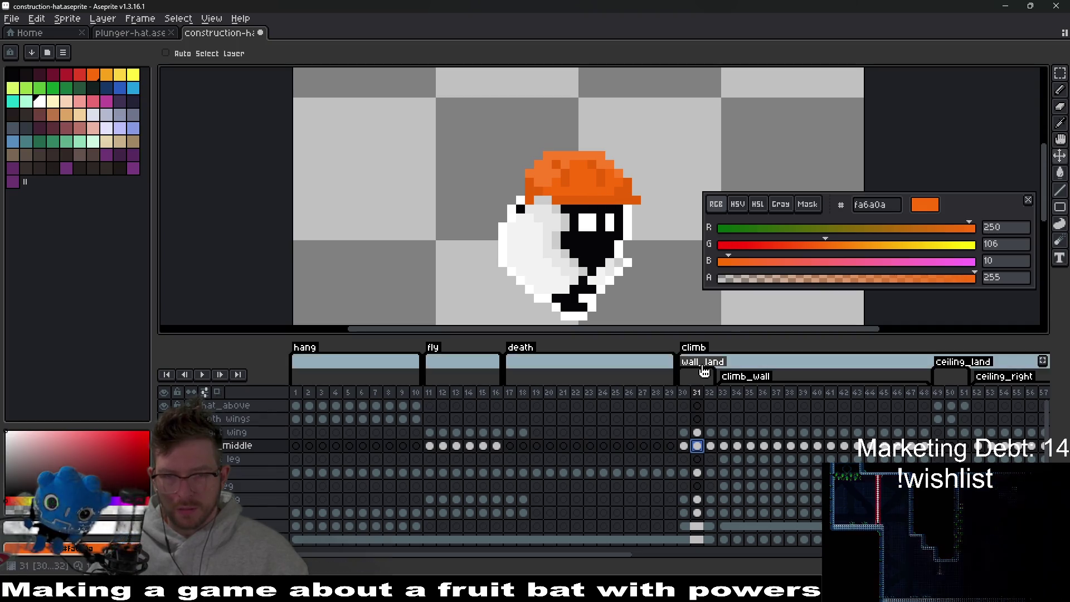
pyautogui.click(710, 446)
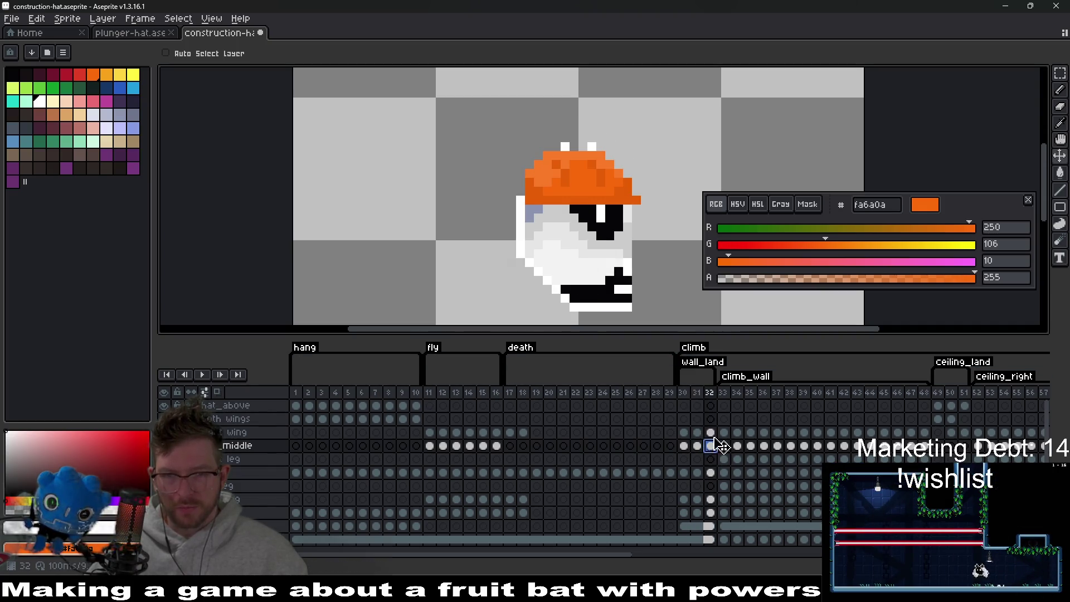
pyautogui.moveTo(605, 196); pyautogui.dragTo(618, 188)
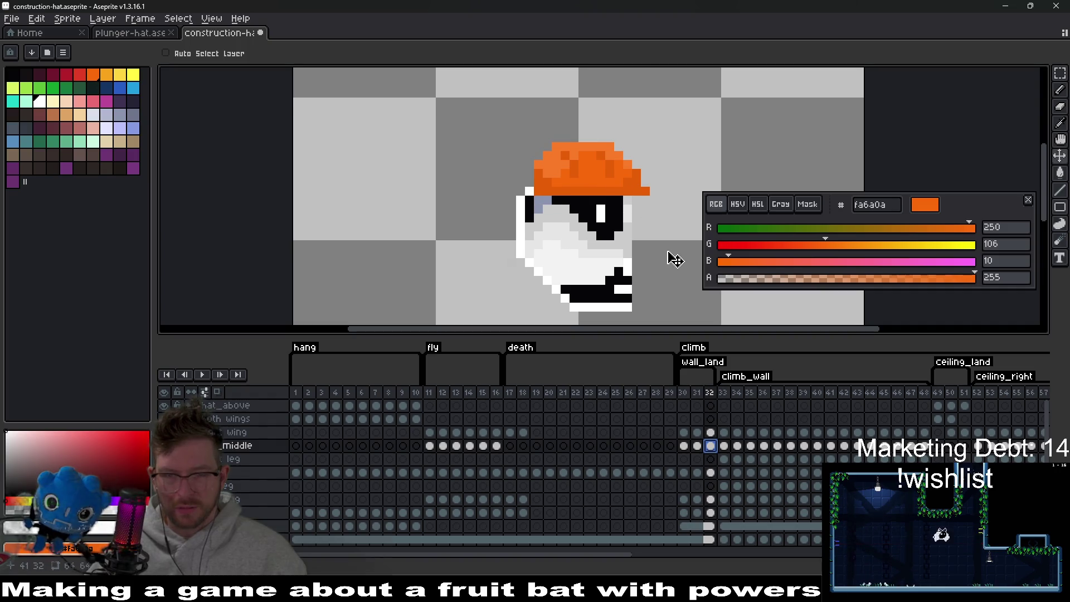
# Reposition the frame 32 hat back into view, comparing it against frame 31.
pyautogui.scroll(-4, 675, 259)
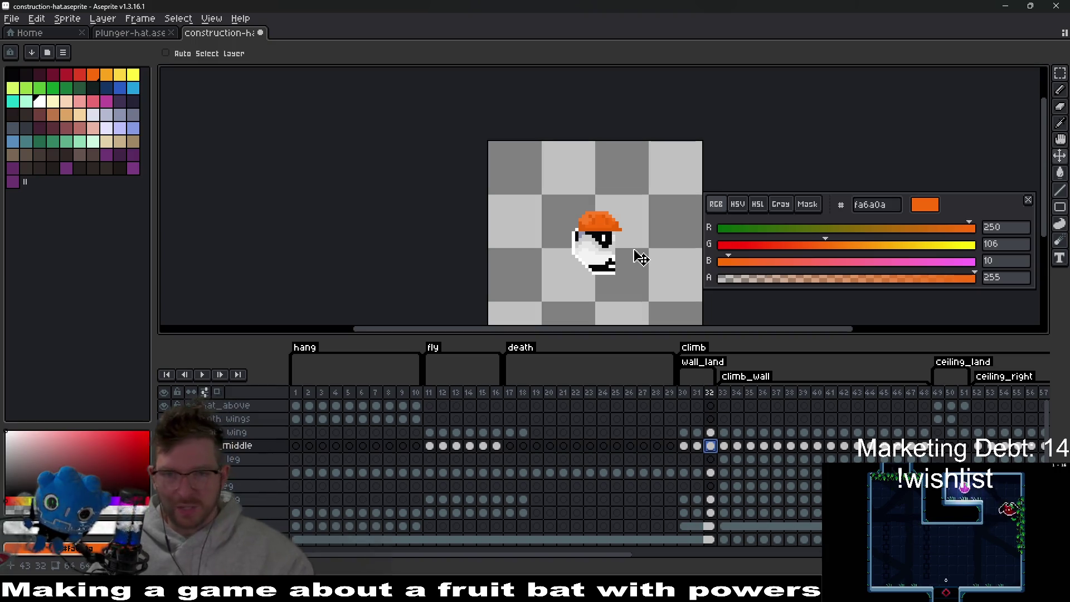
pyautogui.scroll(3, 613, 245)
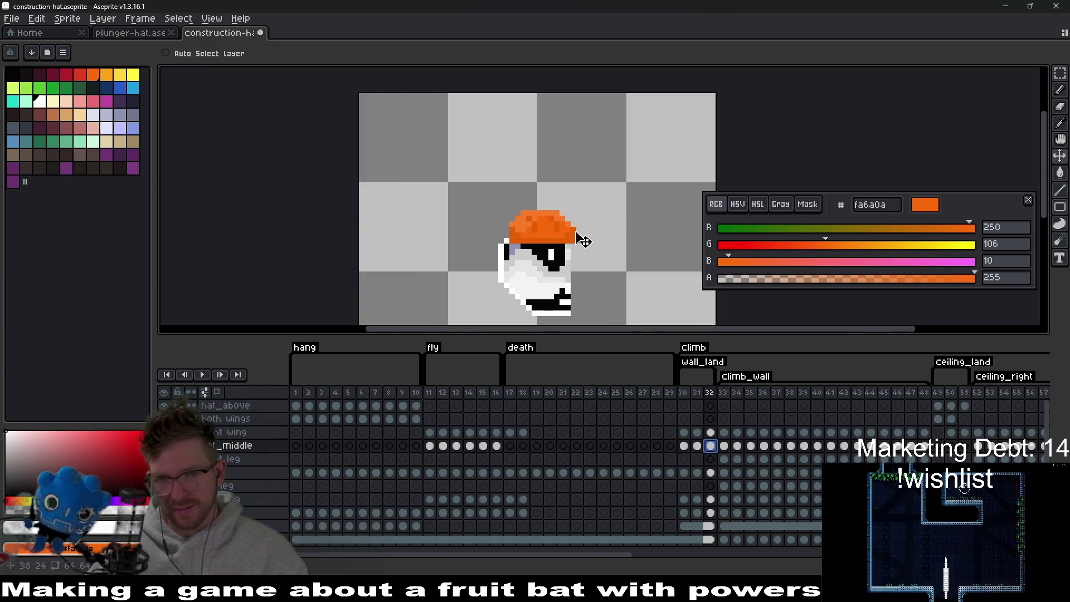
pyautogui.moveTo(602, 240); pyautogui.dragTo(552, 220)
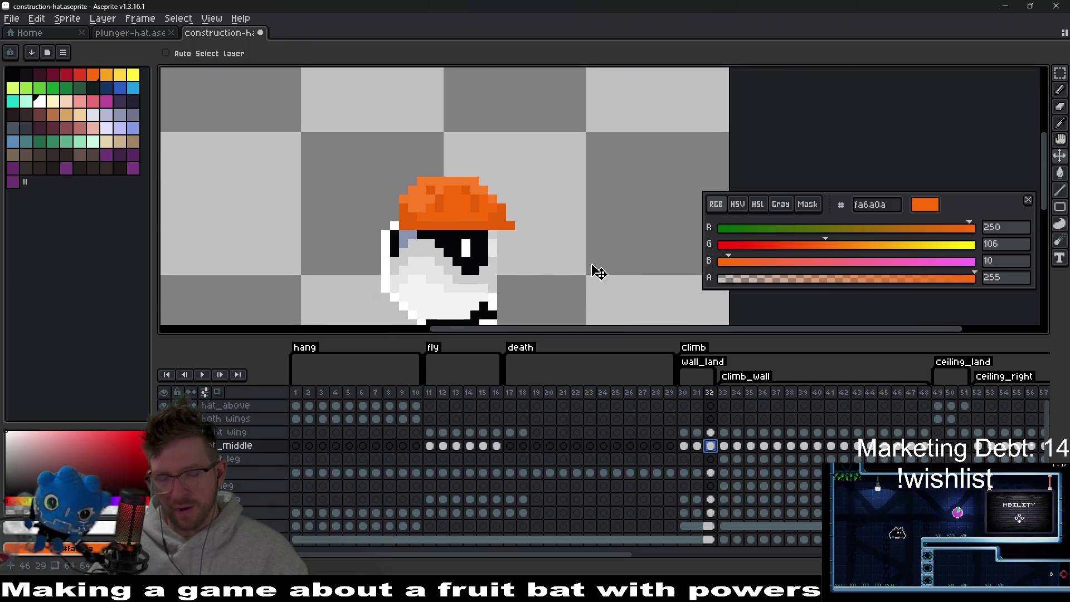
pyautogui.click(697, 446)
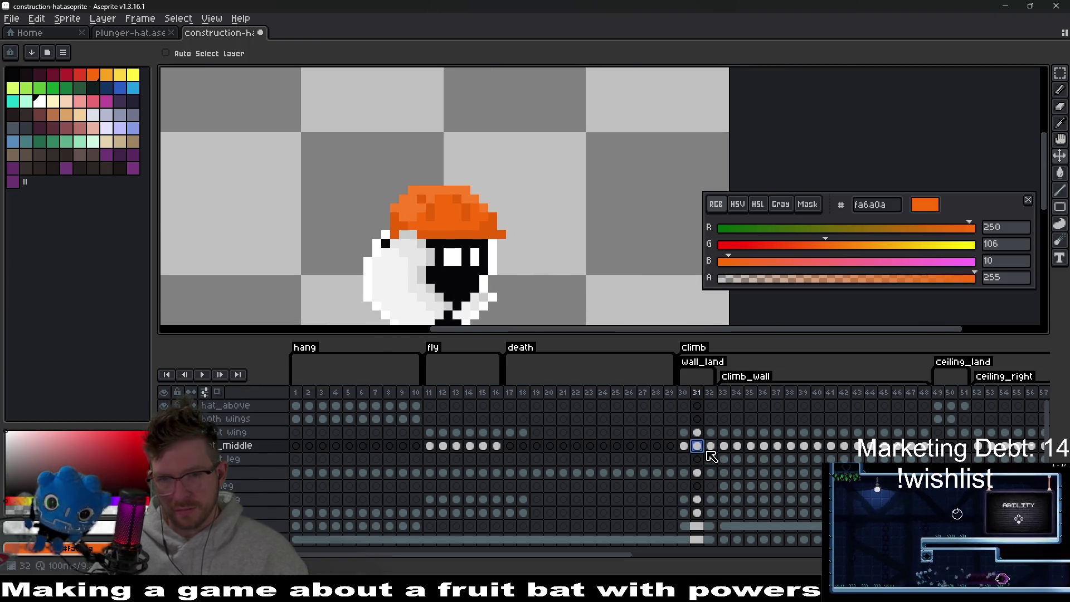
pyautogui.click(712, 446)
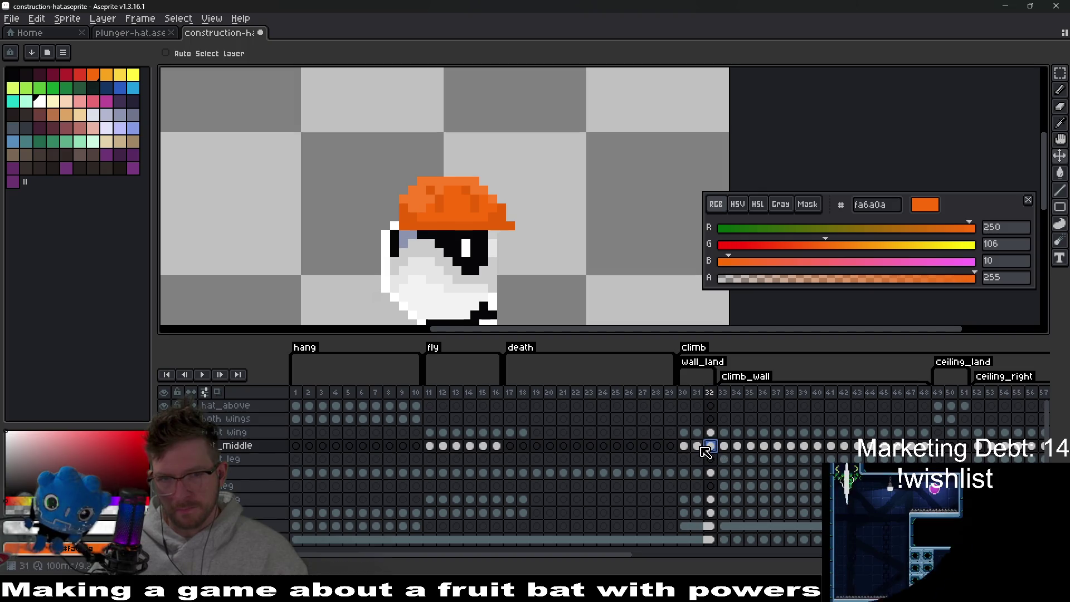
pyautogui.click(697, 446)
pyautogui.scroll(3, 489, 233)
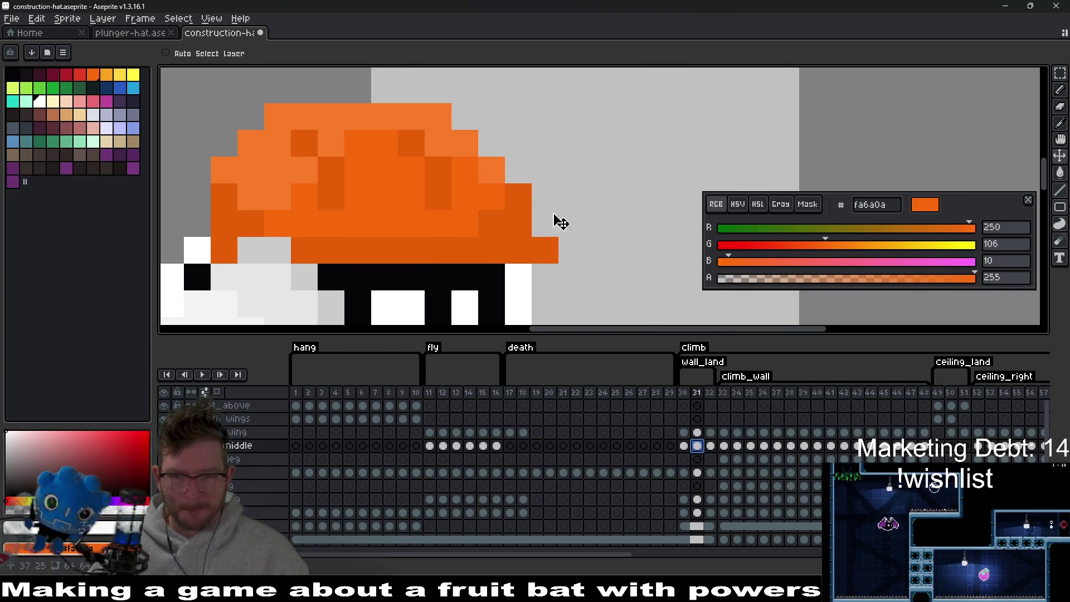
pyautogui.click(711, 446)
pyautogui.scroll(-3, 462, 172)
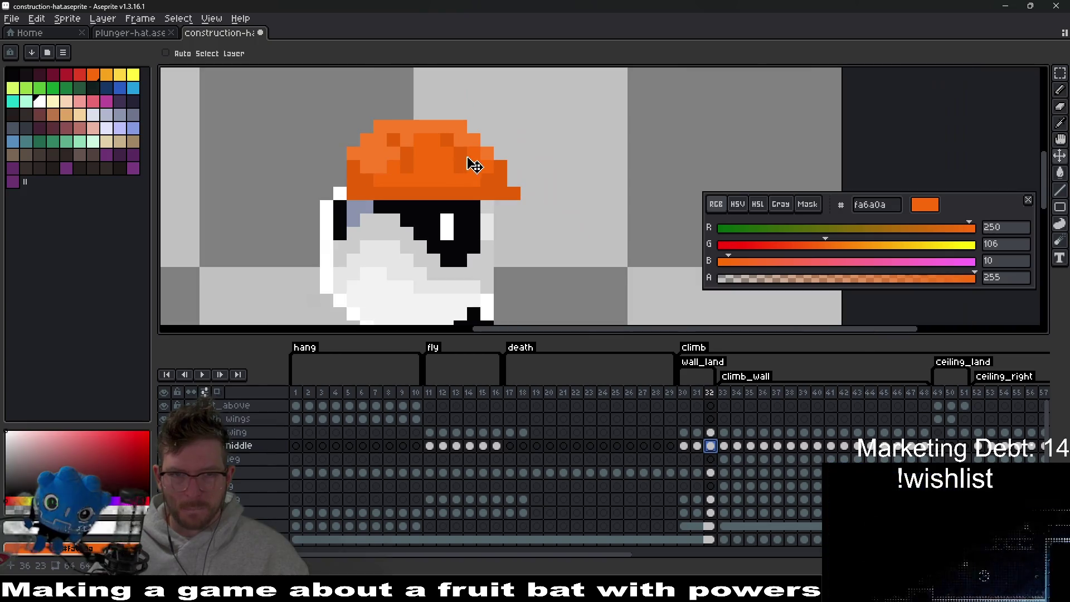
# Remove a stray white pixel and shift the frame 32 hat one pixel left.
pyautogui.press('b')
pyautogui.scroll(3, 462, 176)
pyautogui.rightClick(528, 193)
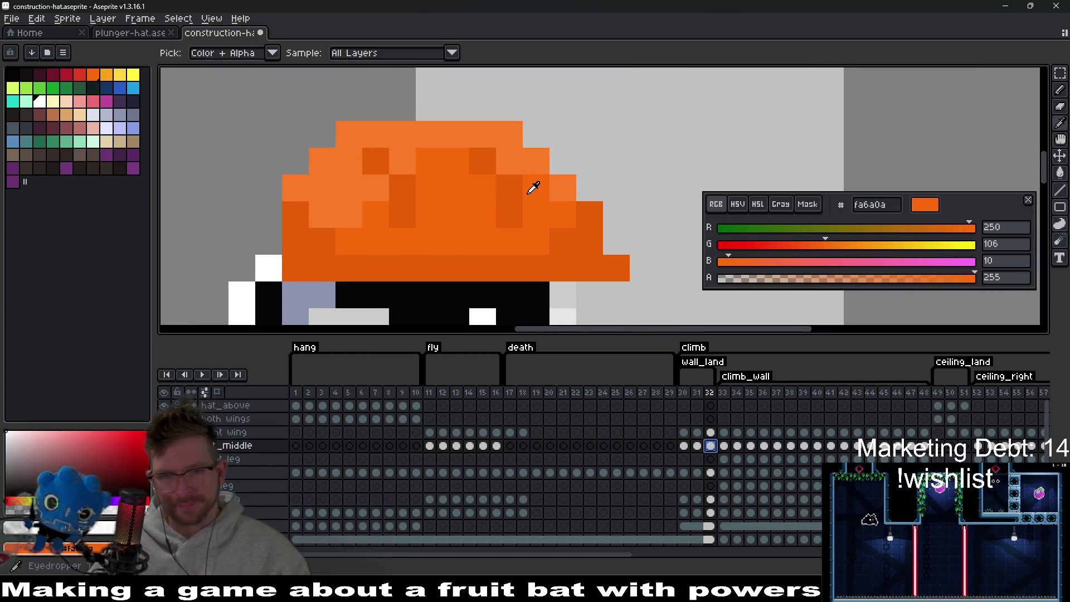
pyautogui.hotkey('ctrl', 'z')
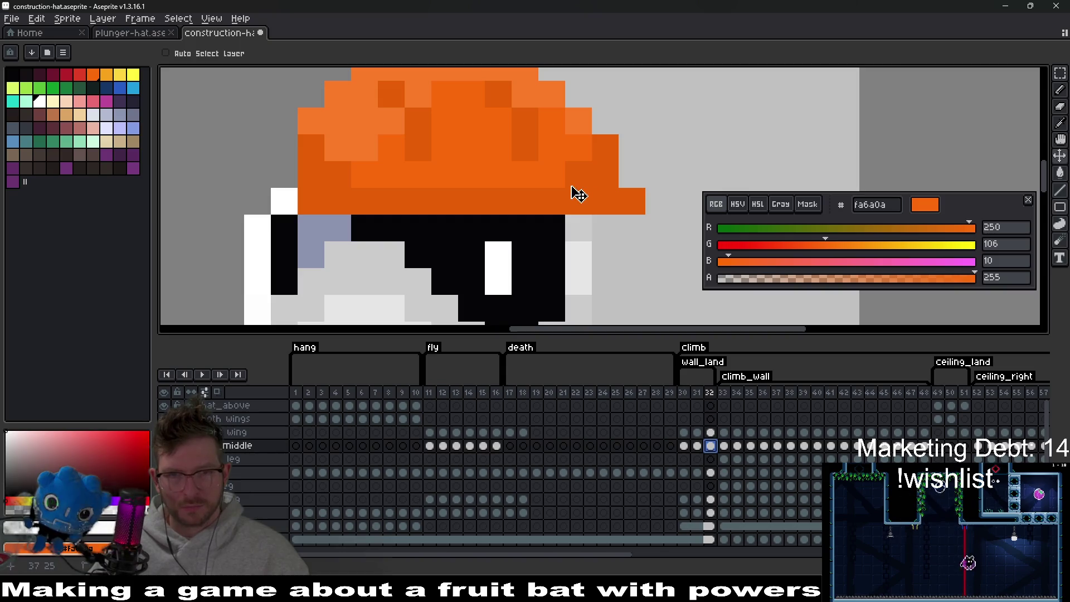
pyautogui.moveTo(578, 194); pyautogui.dragTo(552, 196)
pyautogui.scroll(-1, 582, 254)
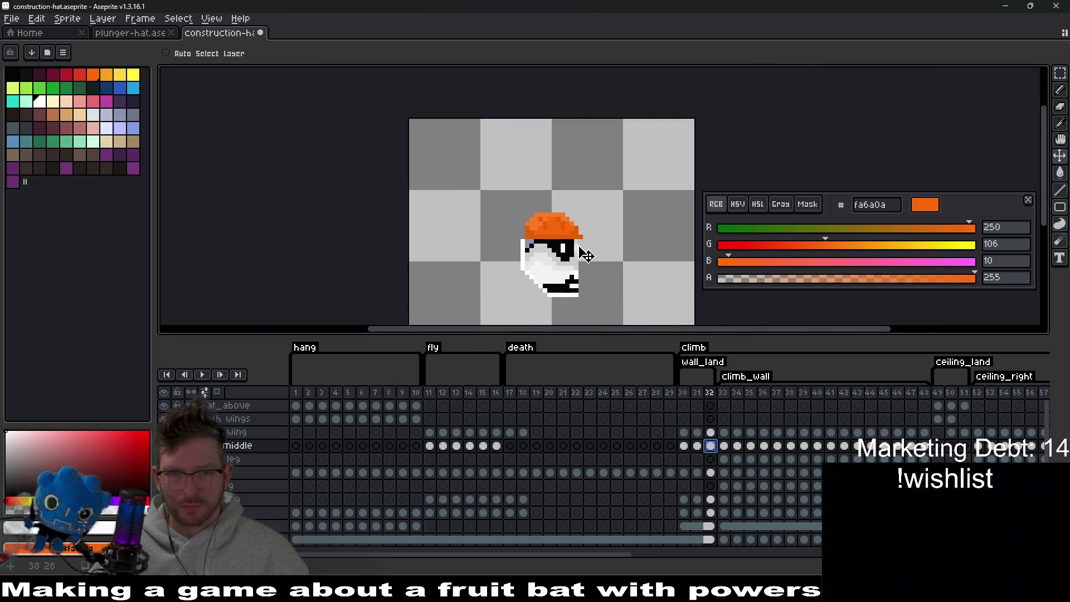
pyautogui.scroll(4, 583, 248)
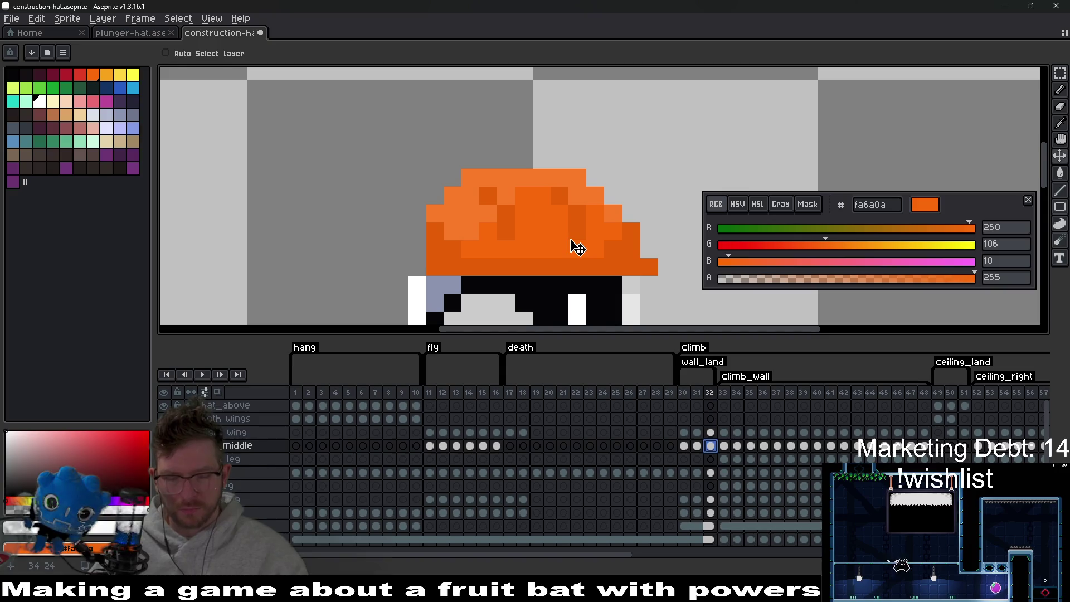
# Paste copied pixels onto the frame 32 helmet and shift a small block into place.
pyautogui.press('i')
pyautogui.hotkey('ctrl', 'v')
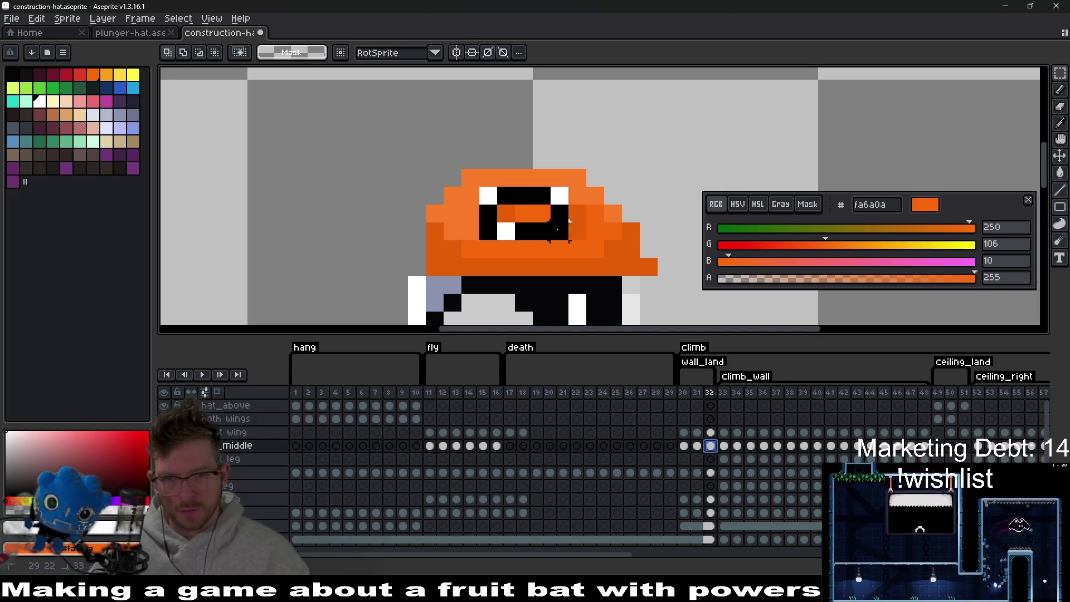
pyautogui.press('Return')
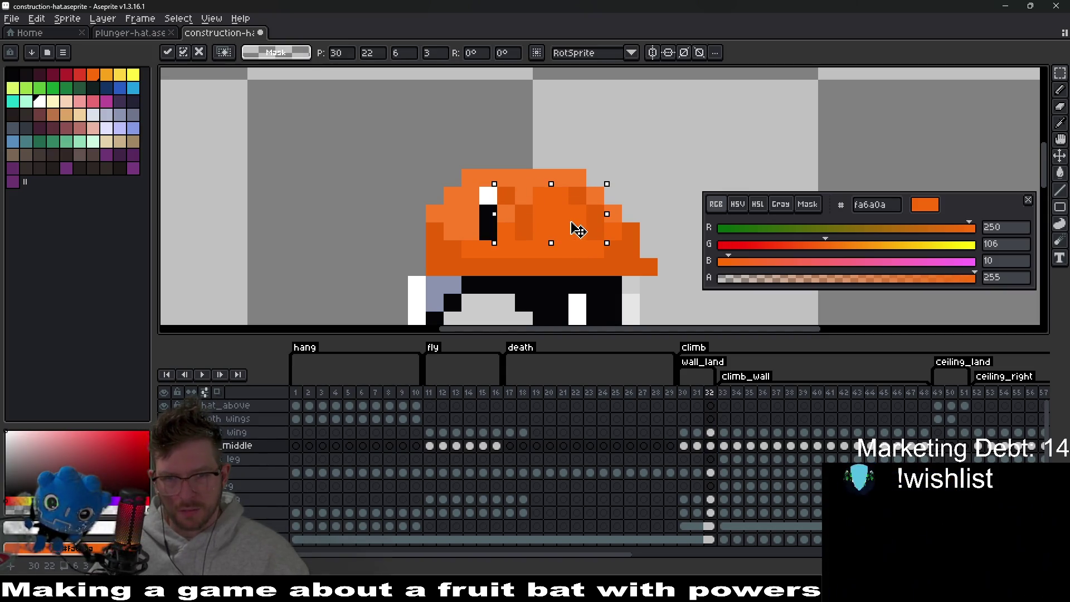
pyautogui.scroll(1, 542, 213)
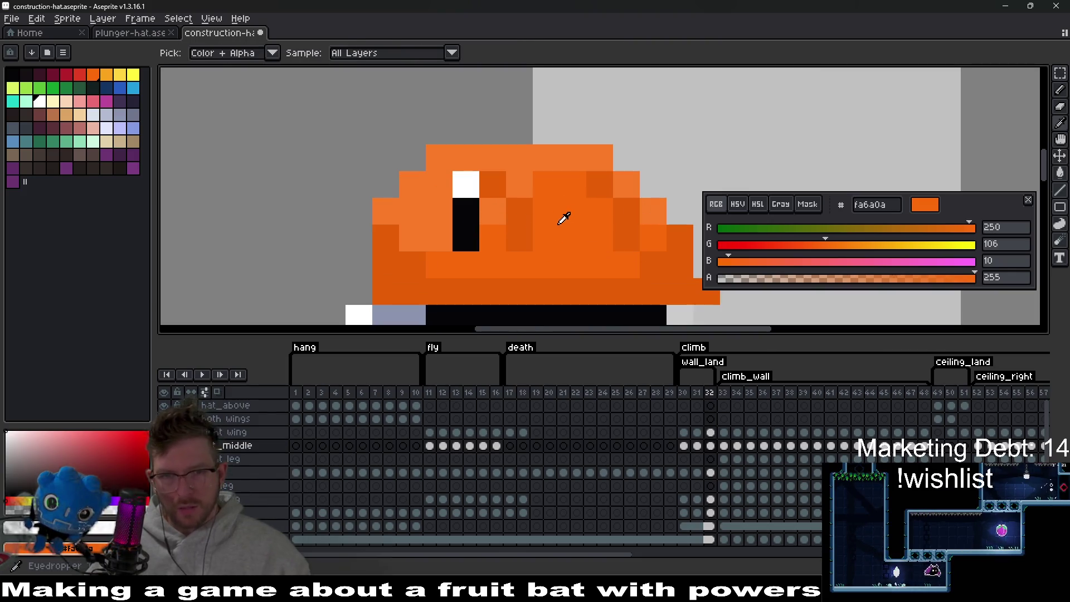
pyautogui.moveTo(497, 178)
pyautogui.mouseDown()
pyautogui.moveTo(524, 245)
pyautogui.moveTo(548, 226)
pyautogui.mouseUp()
pyautogui.hotkey('ctrl', 'd')
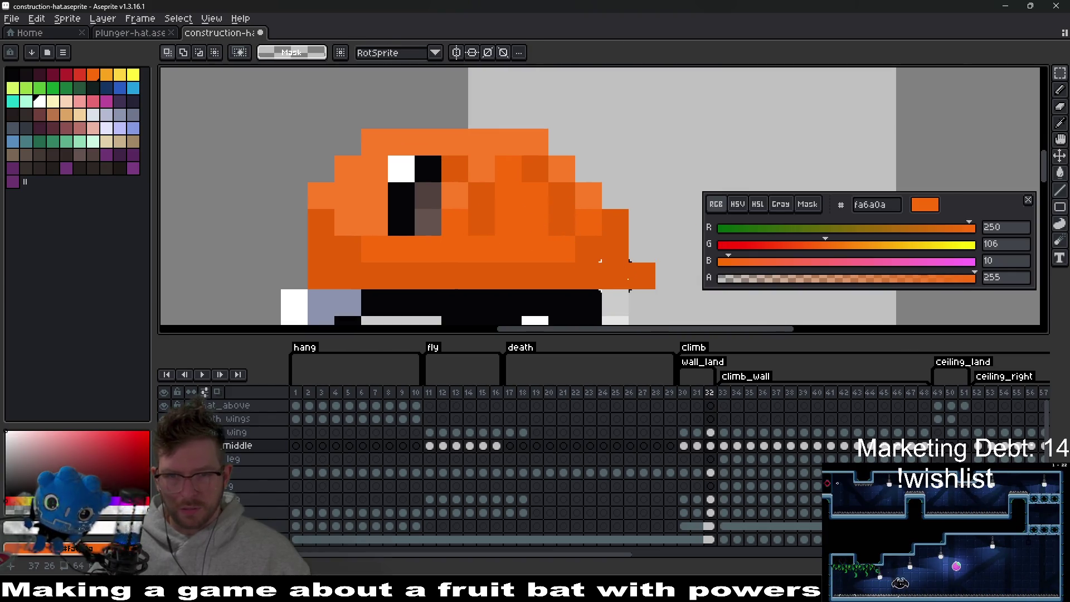
# Sample the helmet's orange and paint over the grey column of stray pixels.
pyautogui.press('i')
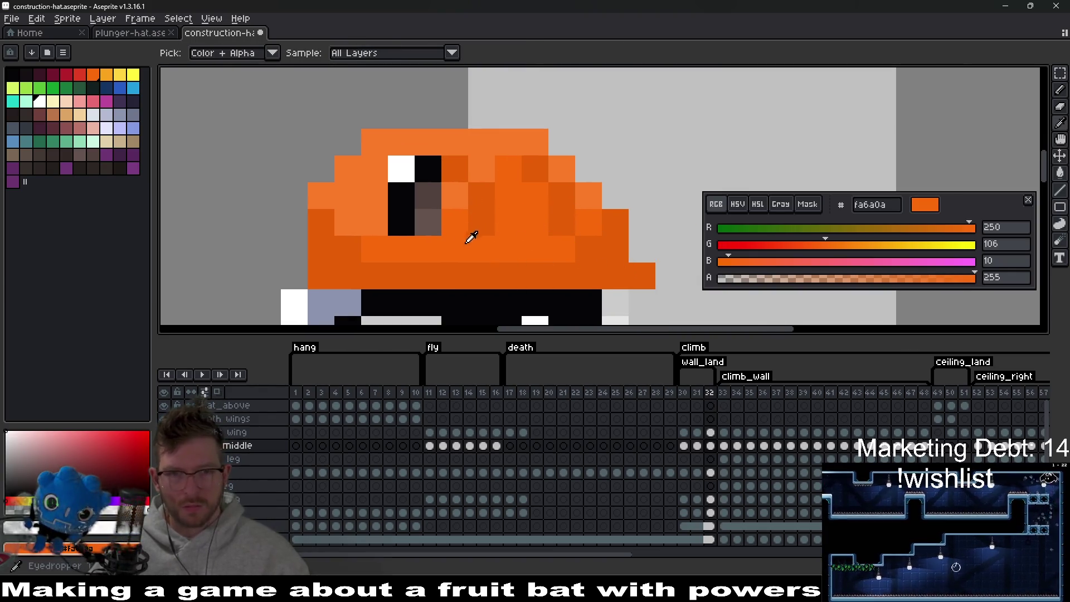
pyautogui.click(473, 234)
pyautogui.press('b')
pyautogui.moveTo(428, 223)
pyautogui.mouseDown()
pyautogui.moveTo(411, 171)
pyautogui.moveTo(404, 223)
pyautogui.mouseUp()
pyautogui.press('i')
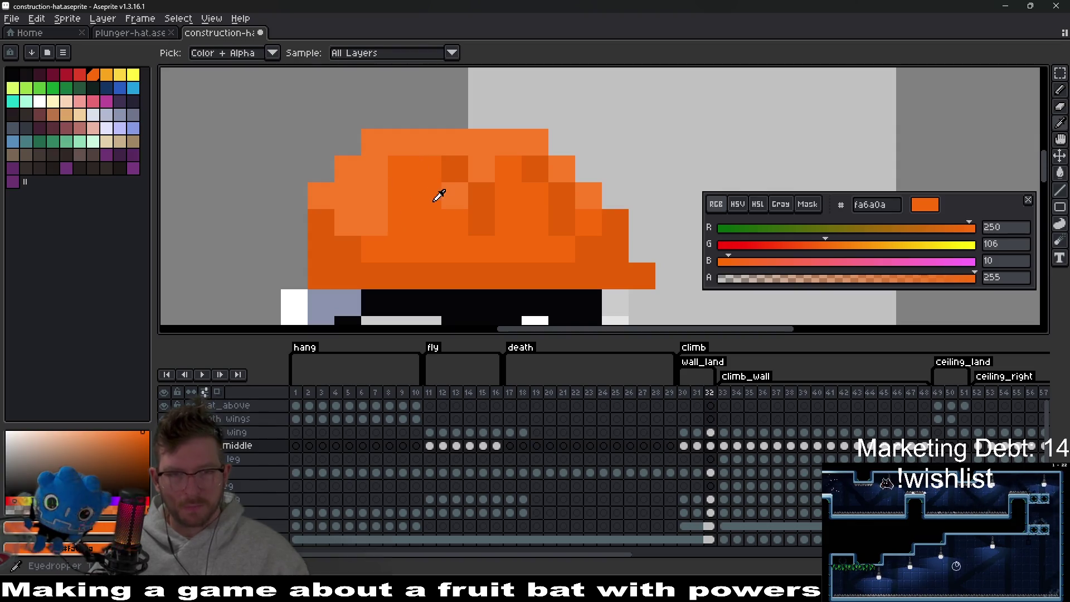
pyautogui.press('b')
pyautogui.scroll(-3, 439, 216)
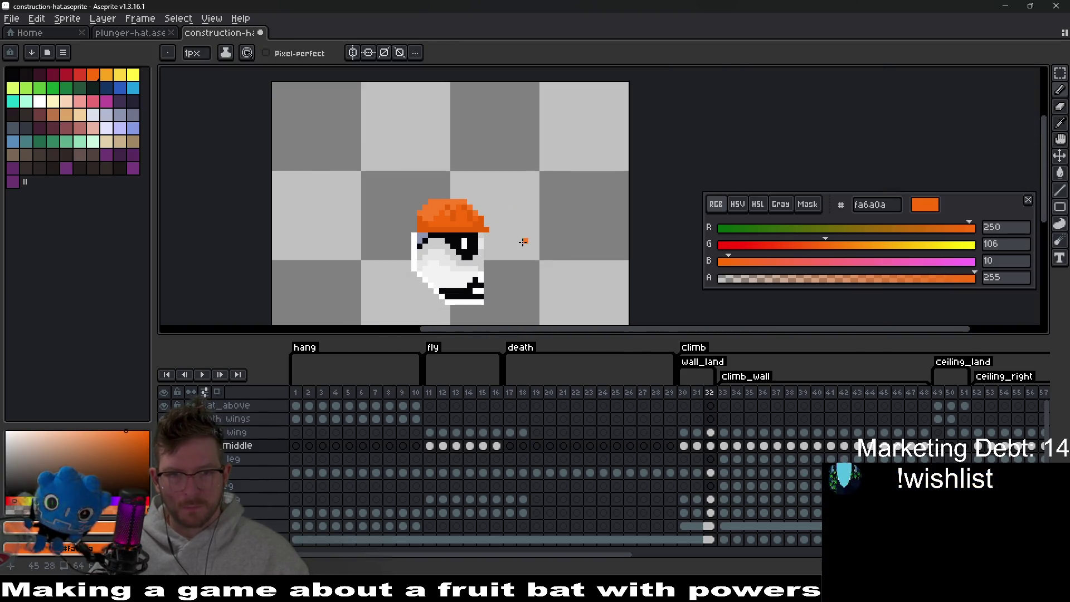
# Shade individual hat pixels darker and lighter orange, darkening those near the top right.
pyautogui.scroll(4, 471, 221)
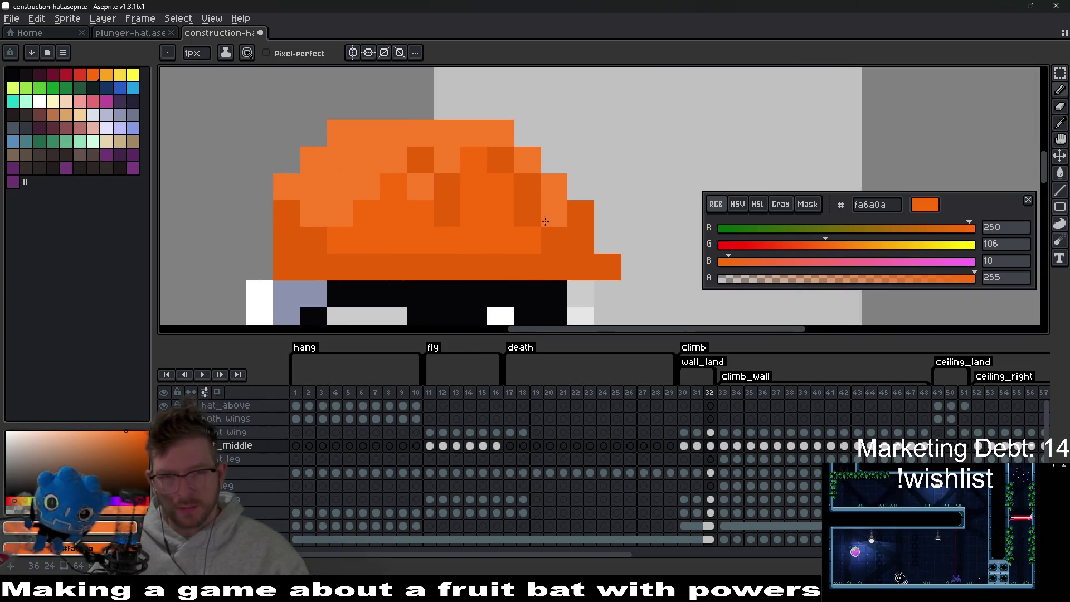
pyautogui.click(545, 221)
pyautogui.rightClick(528, 208)
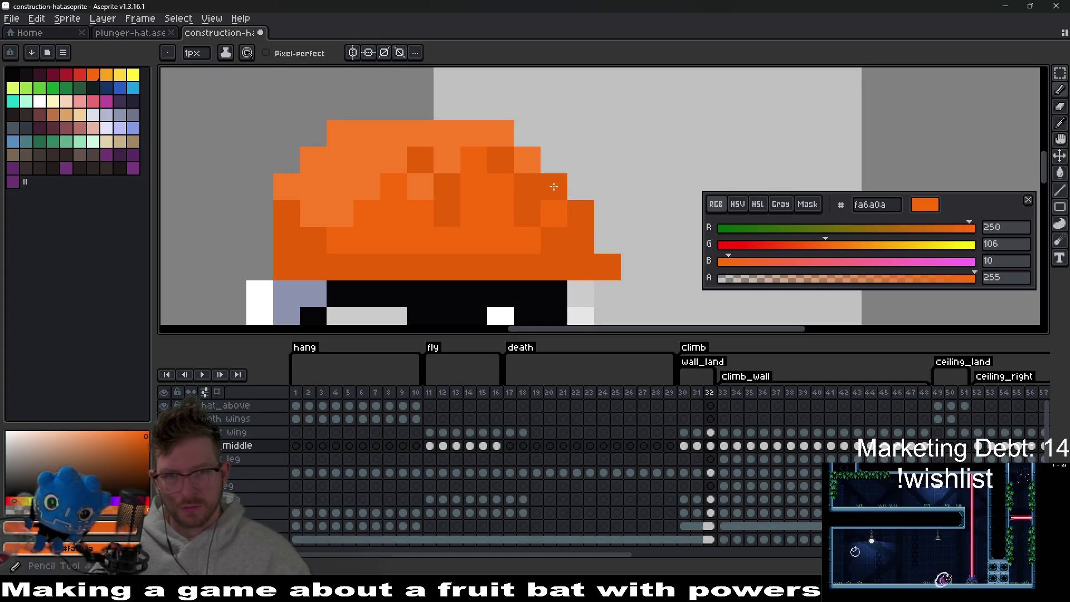
pyautogui.click(528, 160)
pyautogui.click(497, 137)
pyautogui.press('e')
# Repaint stray dark and light hat pixels in mid orange, adding a diagonal mid-orange stroke.
pyautogui.keyDown('alt'); pyautogui.click(527, 213); pyautogui.keyUp('alt')
pyautogui.press('b')
pyautogui.click(527, 186)
pyautogui.click(500, 160)
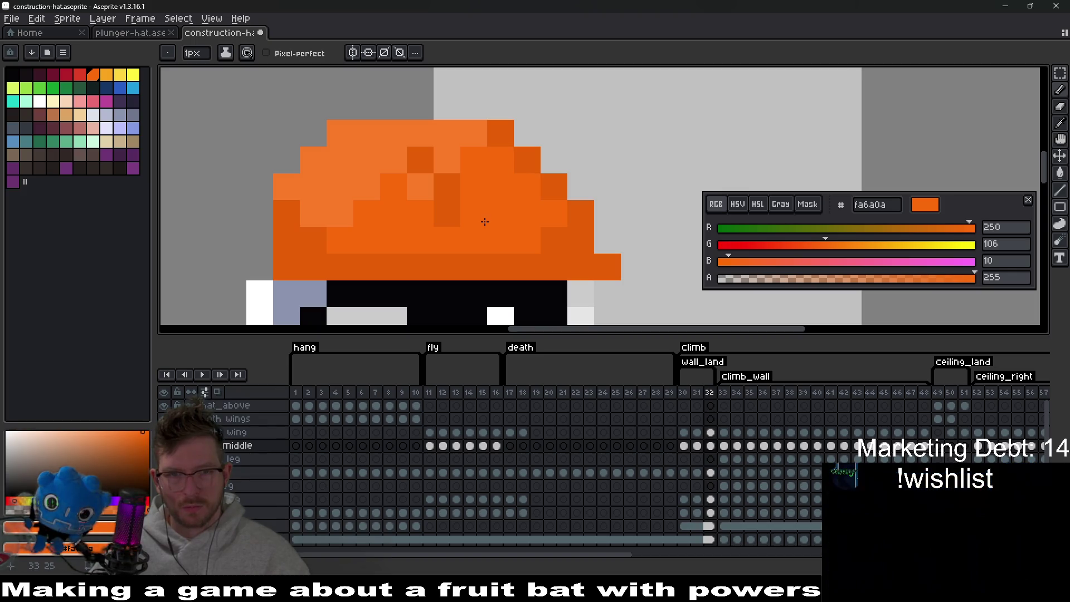
pyautogui.click(447, 213)
pyautogui.click(450, 186)
pyautogui.click(447, 160)
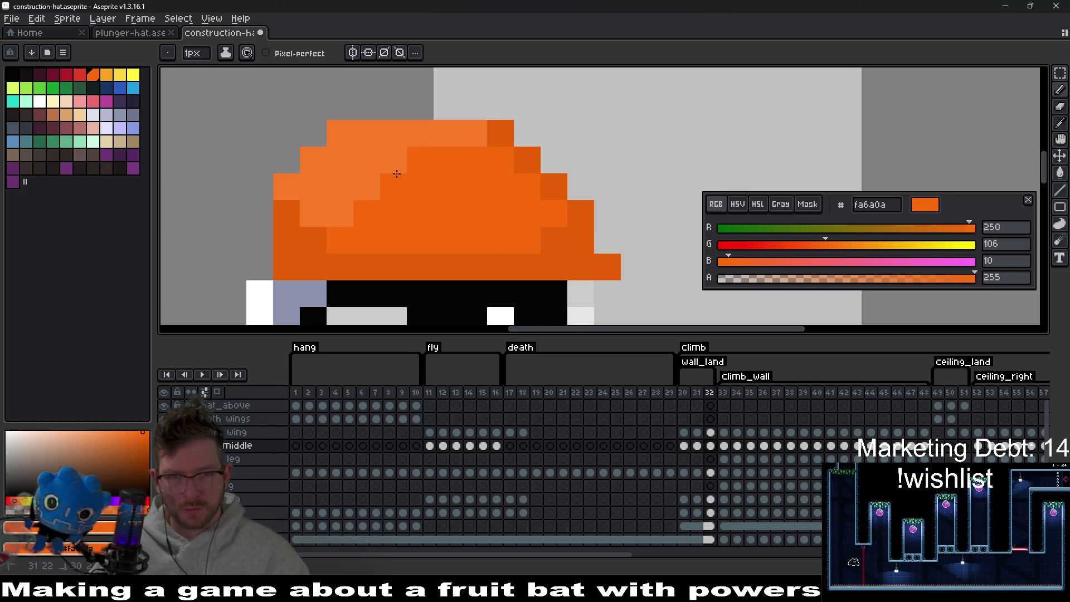
pyautogui.moveTo(367, 187); pyautogui.dragTo(326, 216)
# Add a darker orange band across the hat's middle and touch up right-side pixels.
pyautogui.keyDown('alt'); pyautogui.click(558, 196); pyautogui.keyUp('alt')
pyautogui.click(528, 214)
pyautogui.hotkey('ctrl', 'z')
pyautogui.click(474, 187)
pyautogui.click(447, 187)
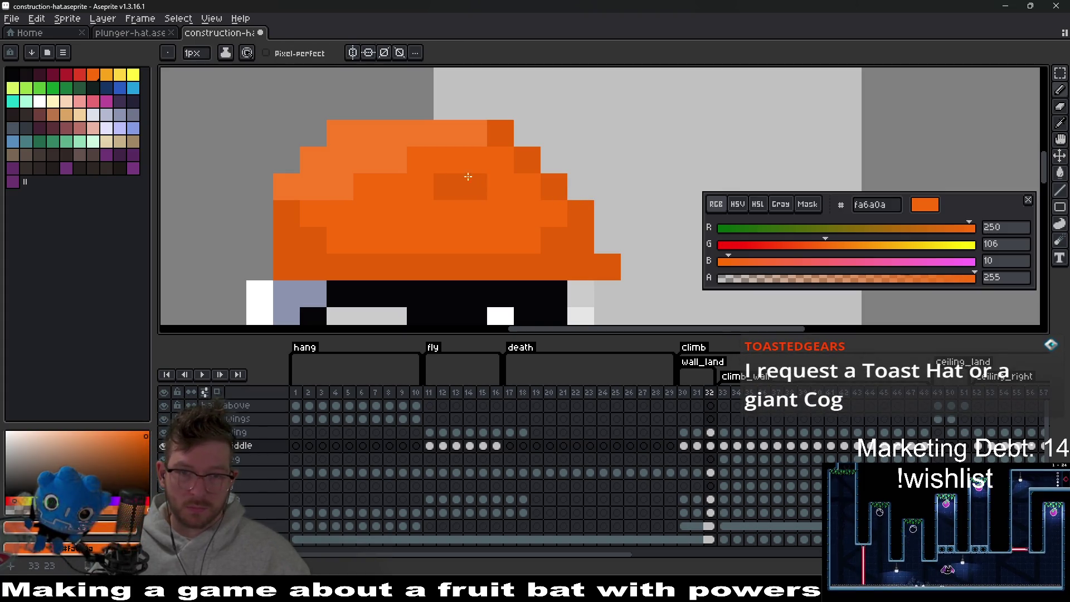
pyautogui.click(500, 188)
pyautogui.click(500, 214)
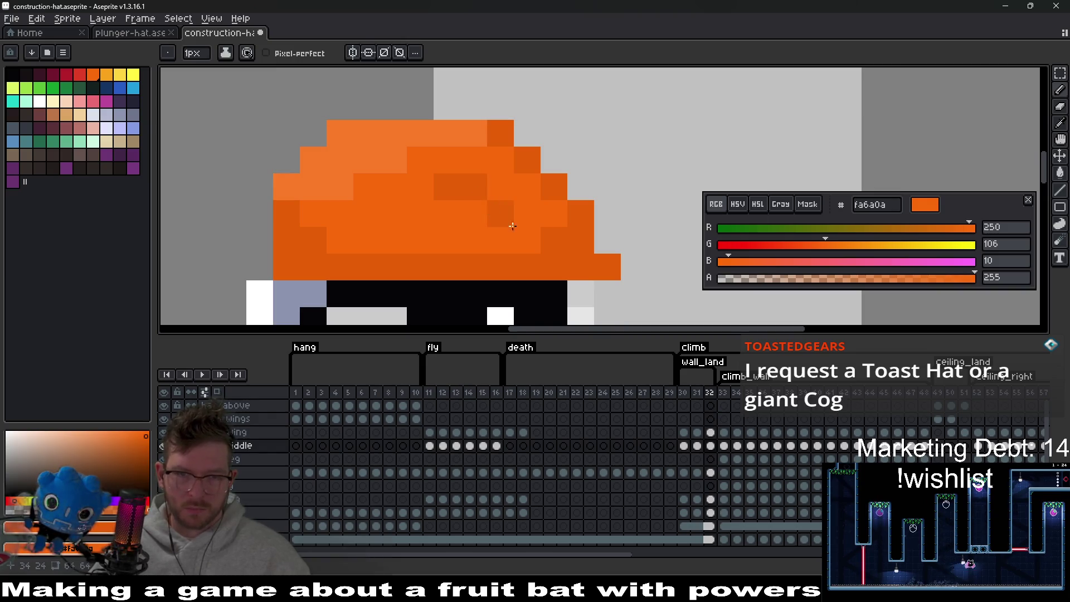
pyautogui.scroll(-5, 577, 248)
pyautogui.press('Right')
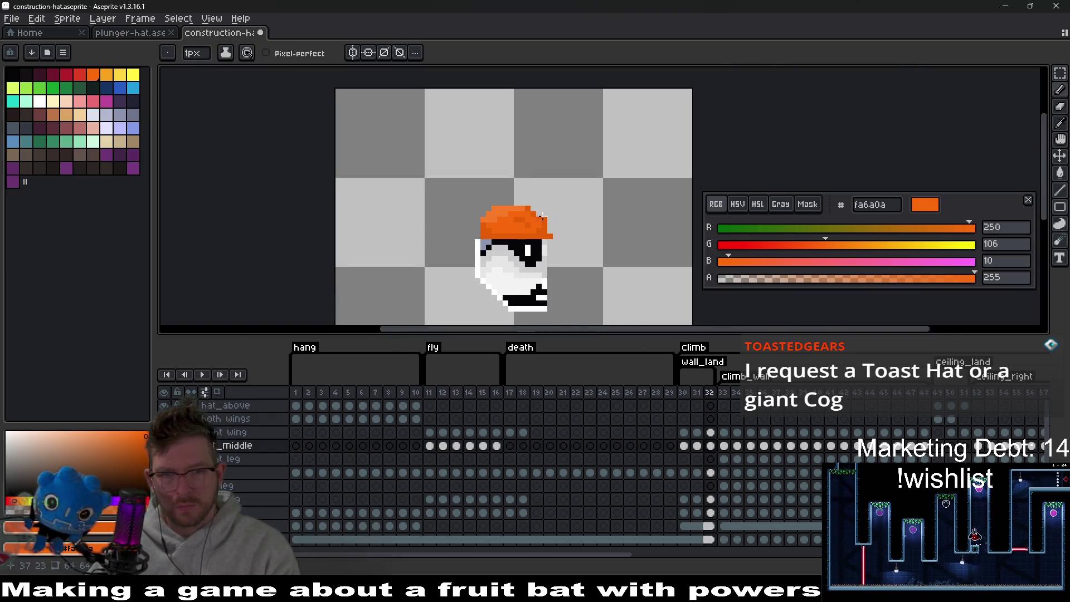
pyautogui.scroll(2, 535, 215)
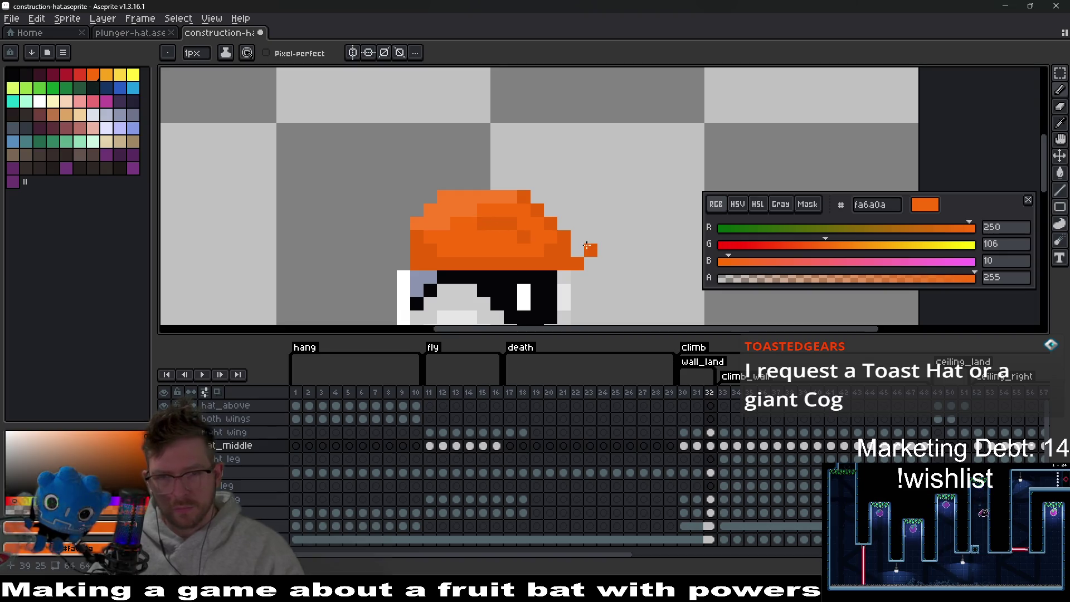
pyautogui.scroll(-5, 569, 248)
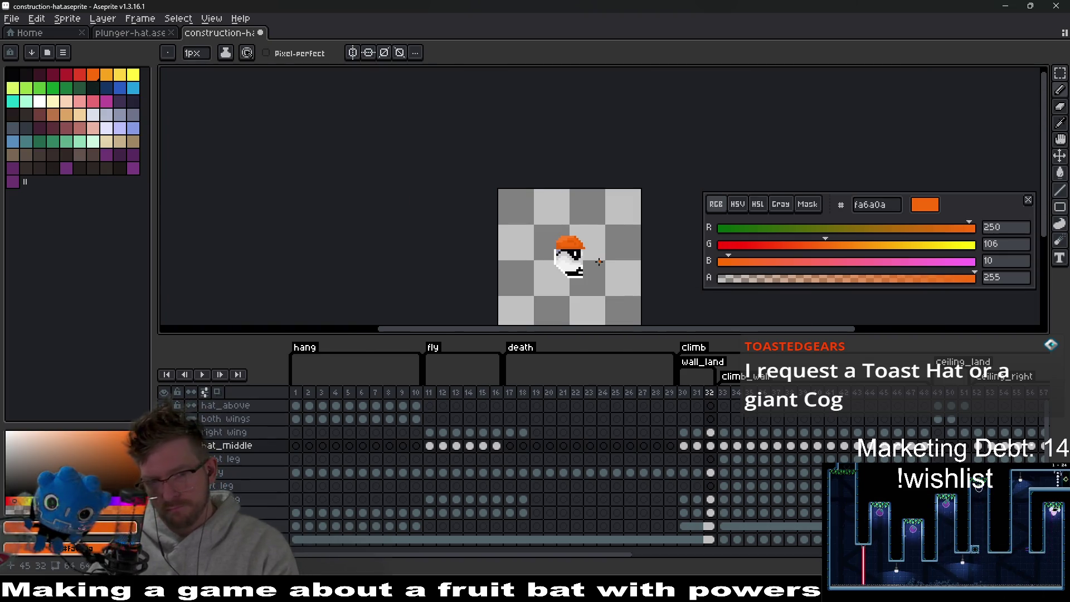
pyautogui.press('Left')
pyautogui.press('Right')
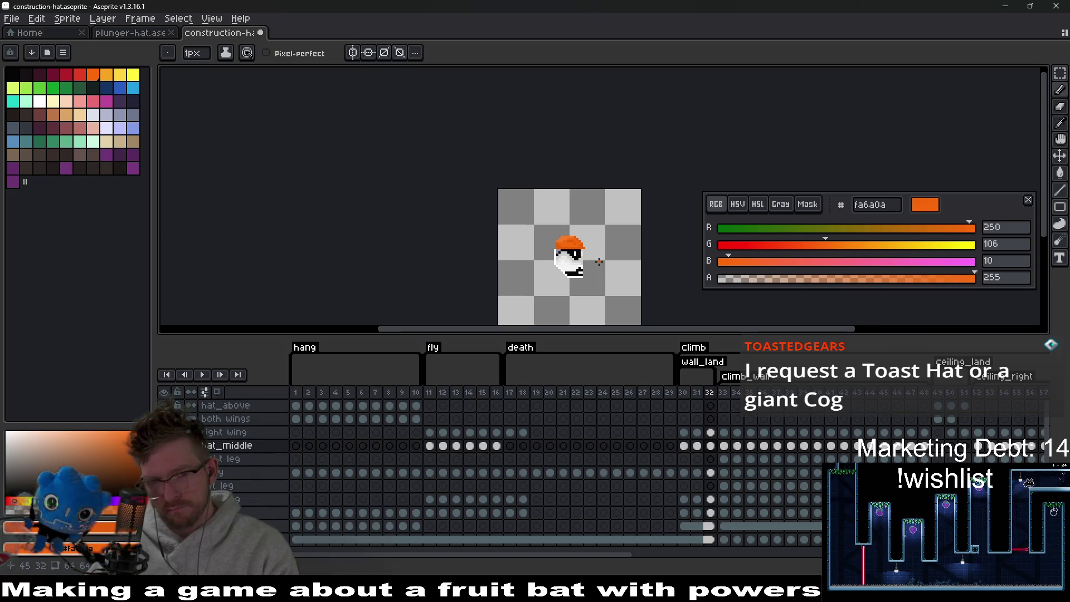
pyautogui.press('Left')
pyautogui.press('Left')
pyautogui.press('Right')
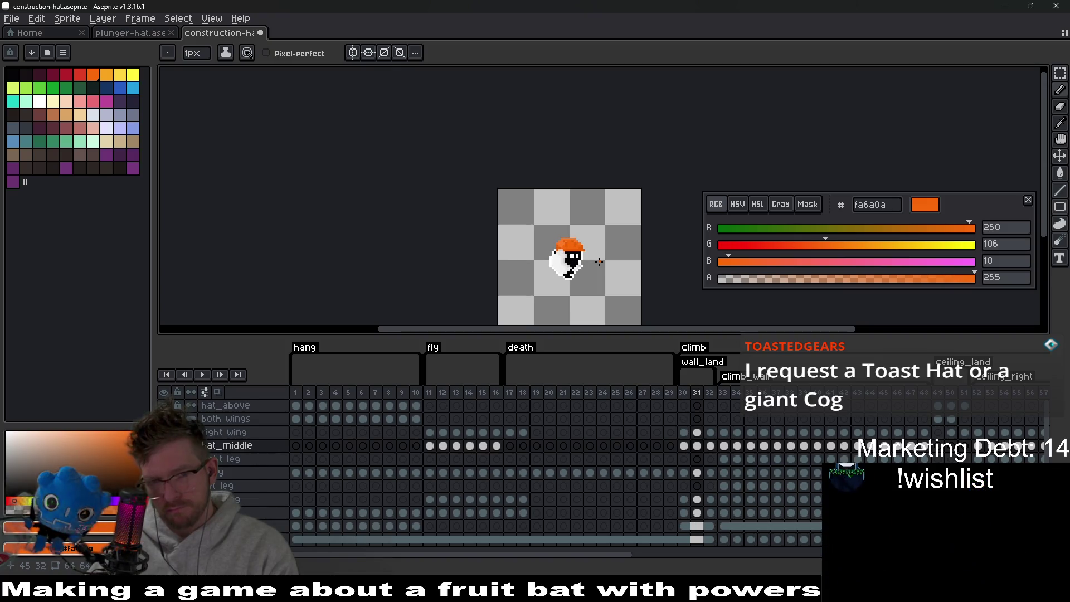
pyautogui.press('Right')
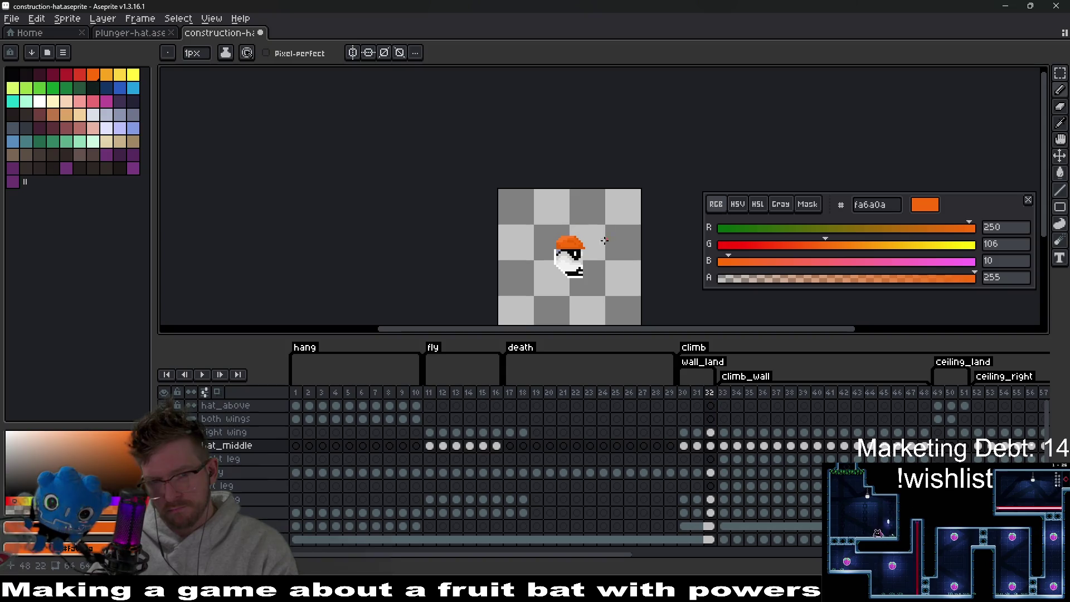
pyautogui.press('Left')
pyautogui.press('Left')
pyautogui.press('Right')
pyautogui.press('Right')
pyautogui.scroll(5, 578, 240)
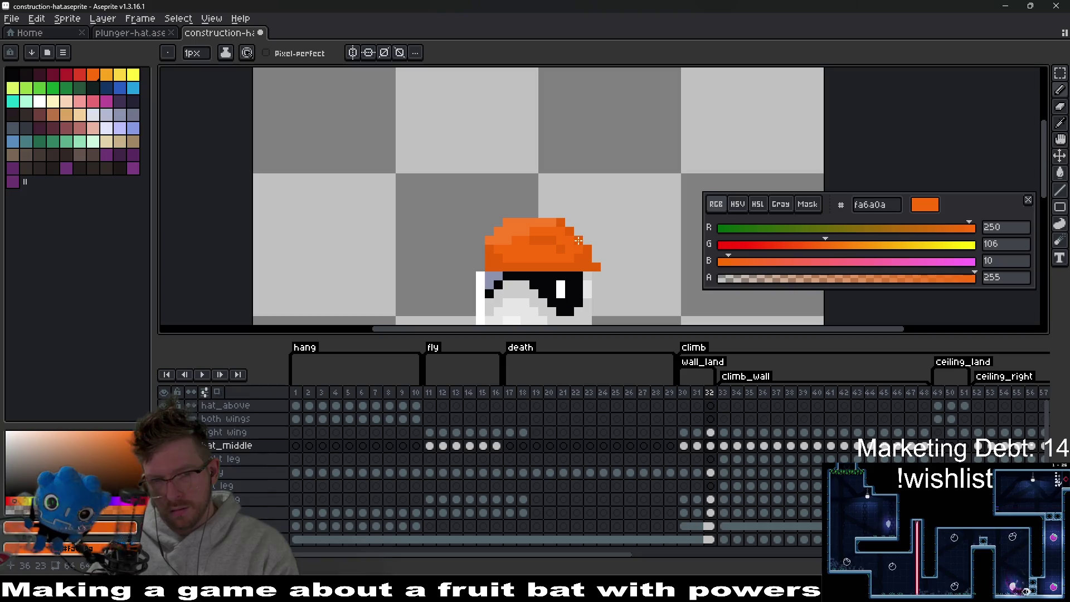
pyautogui.press('Left')
pyautogui.press('Left')
pyautogui.press('Right')
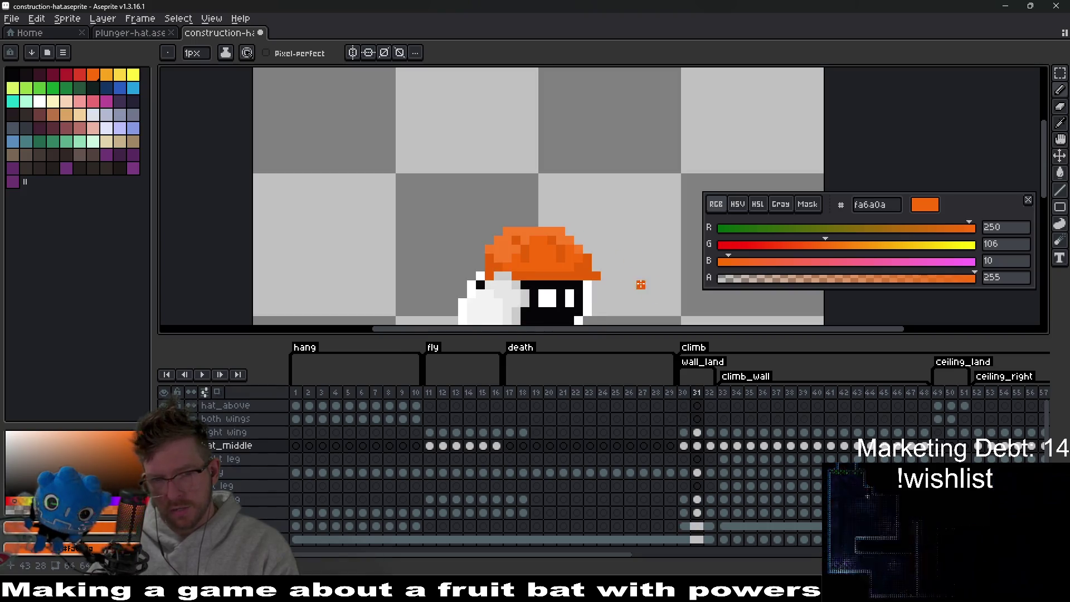
pyautogui.press('Right')
pyautogui.scroll(-5, 620, 263)
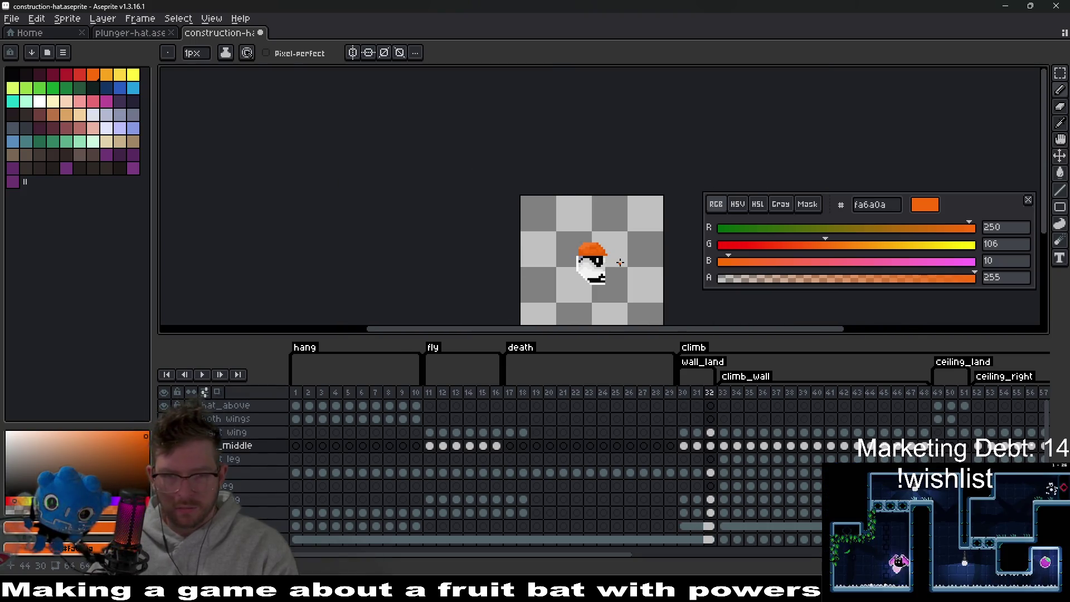
pyautogui.scroll(7, 567, 250)
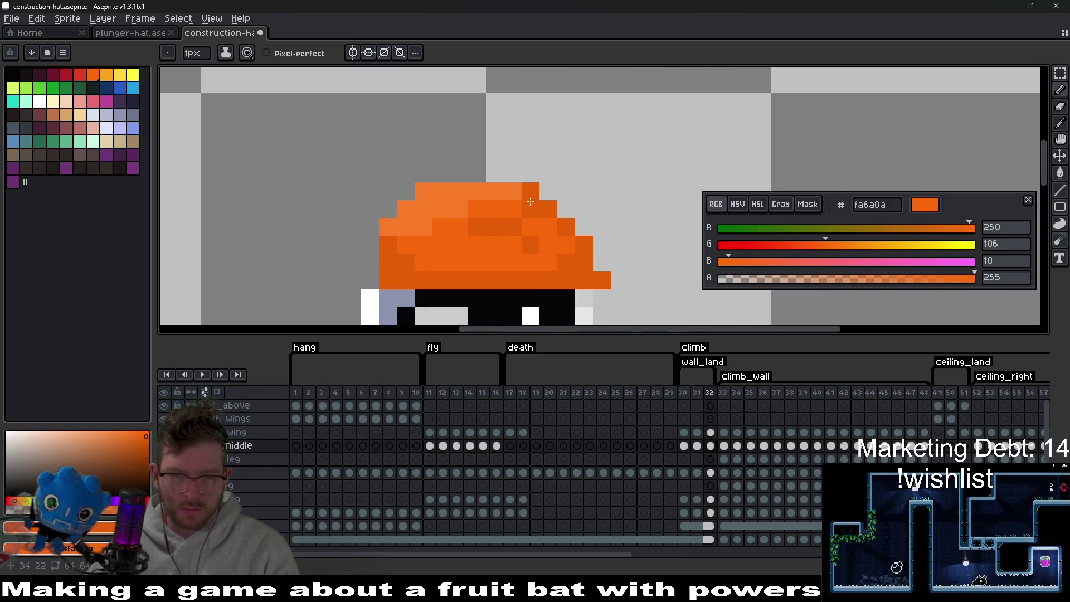
pyautogui.press('i')
pyautogui.click(520, 198)
pyautogui.press('b')
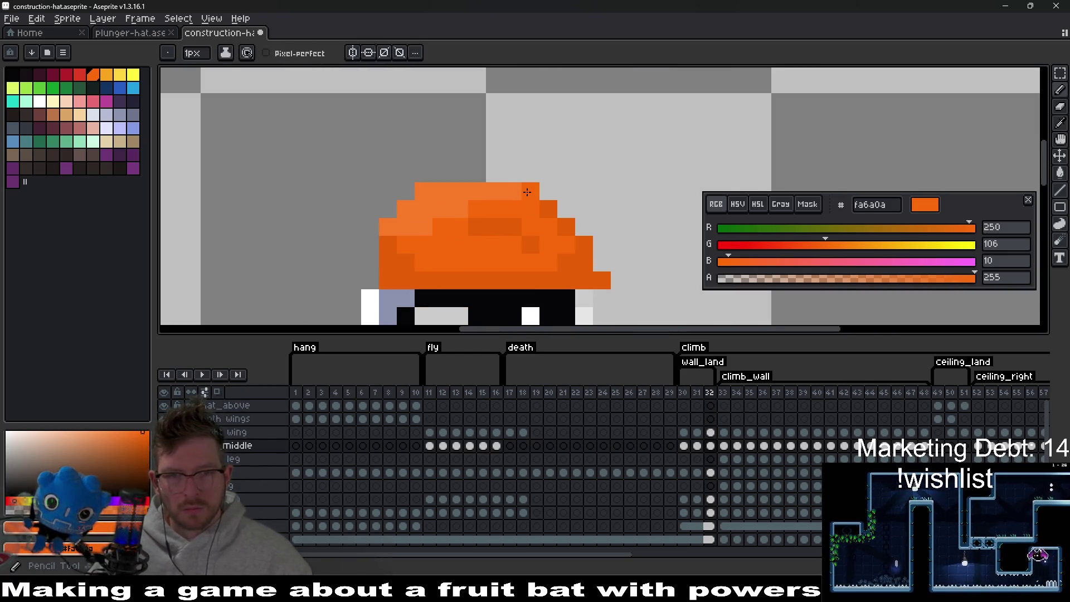
pyautogui.scroll(-7, 644, 272)
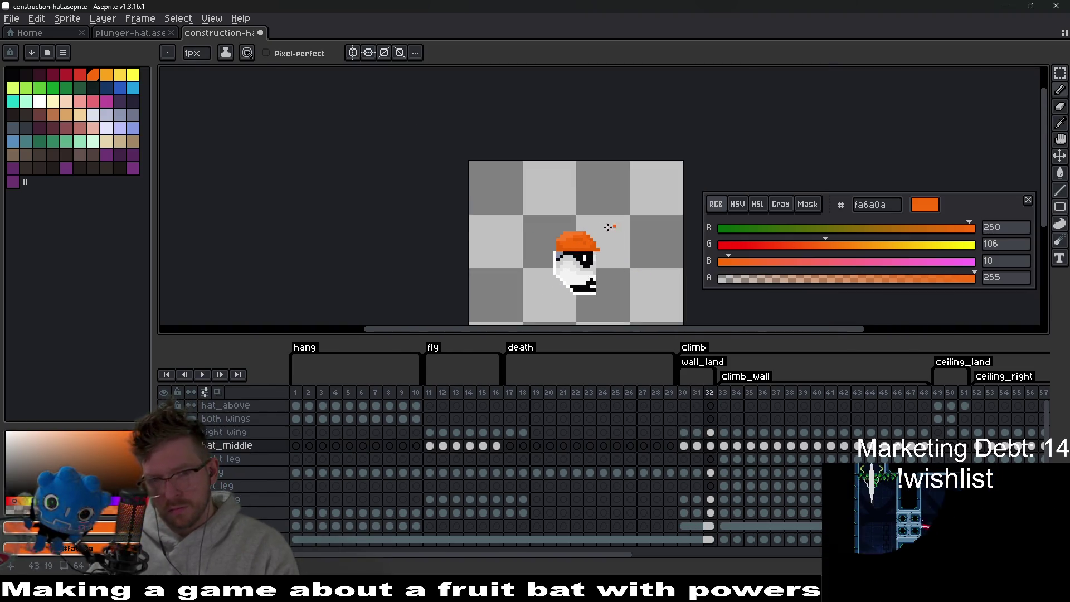
pyautogui.scroll(3, 644, 272)
pyautogui.scroll(2, 580, 256)
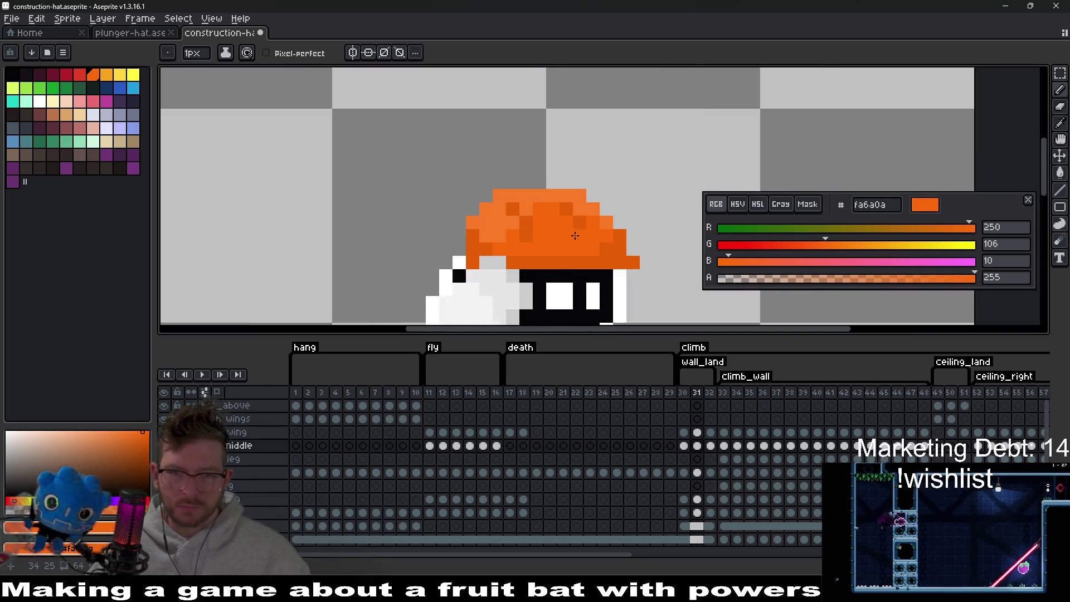
# Shift part of the hat one pixel right and paint the exposed eye pixels orange.
pyautogui.press('i')
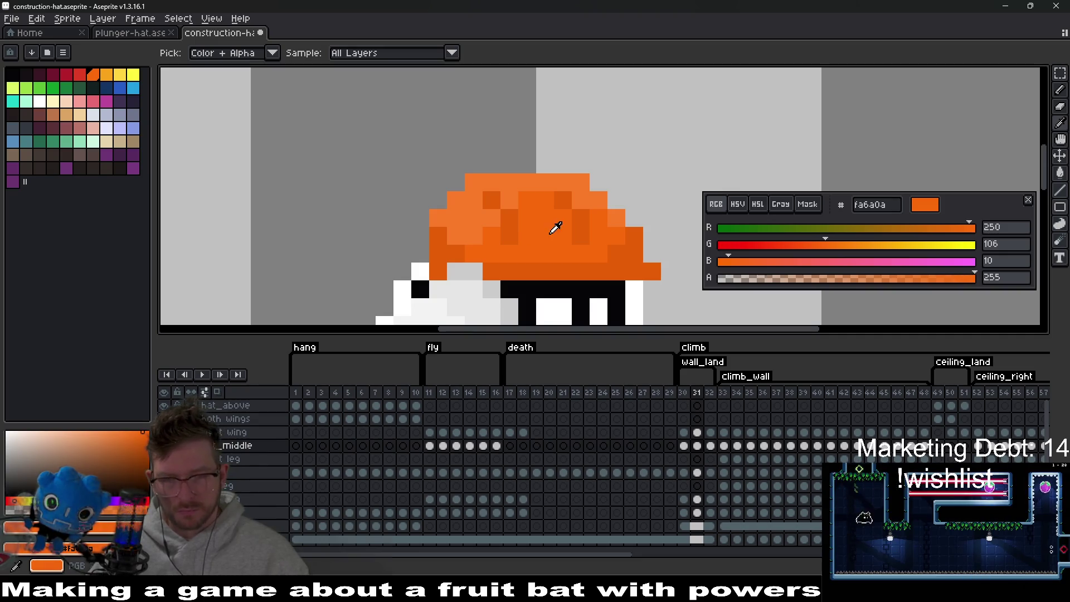
pyautogui.press('e')
pyautogui.press('i')
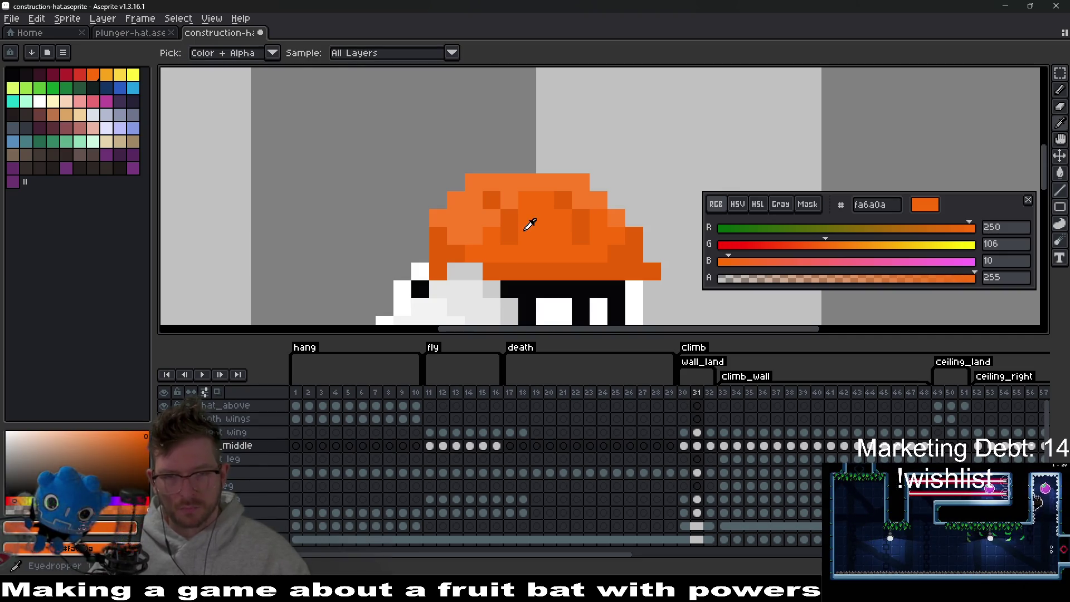
pyautogui.press('m')
pyautogui.moveTo(491, 200); pyautogui.dragTo(527, 236)
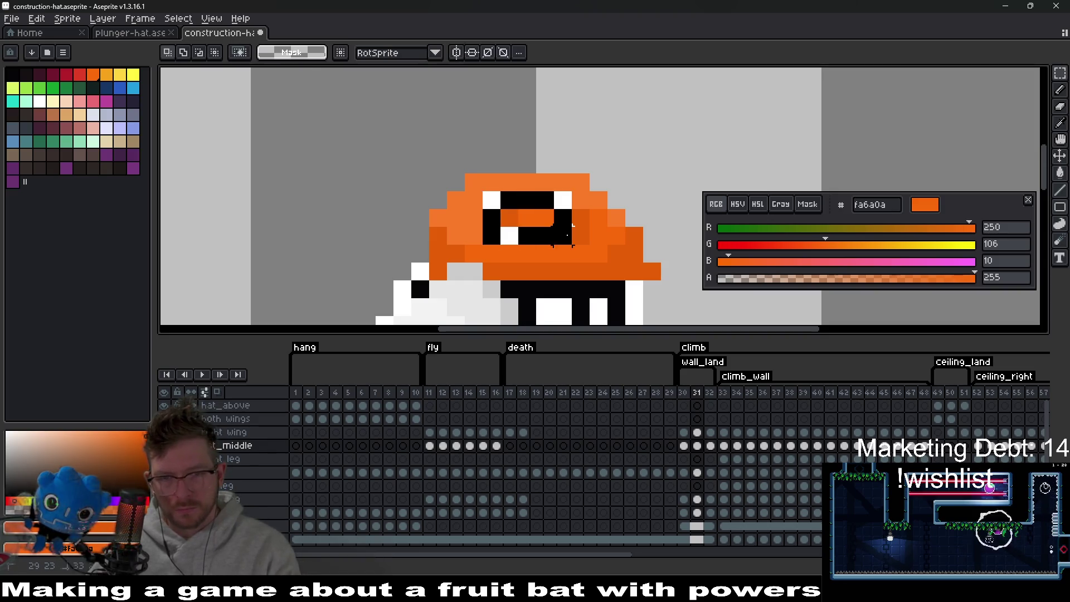
pyautogui.hotkey('ctrl', 'd')
pyautogui.press('i')
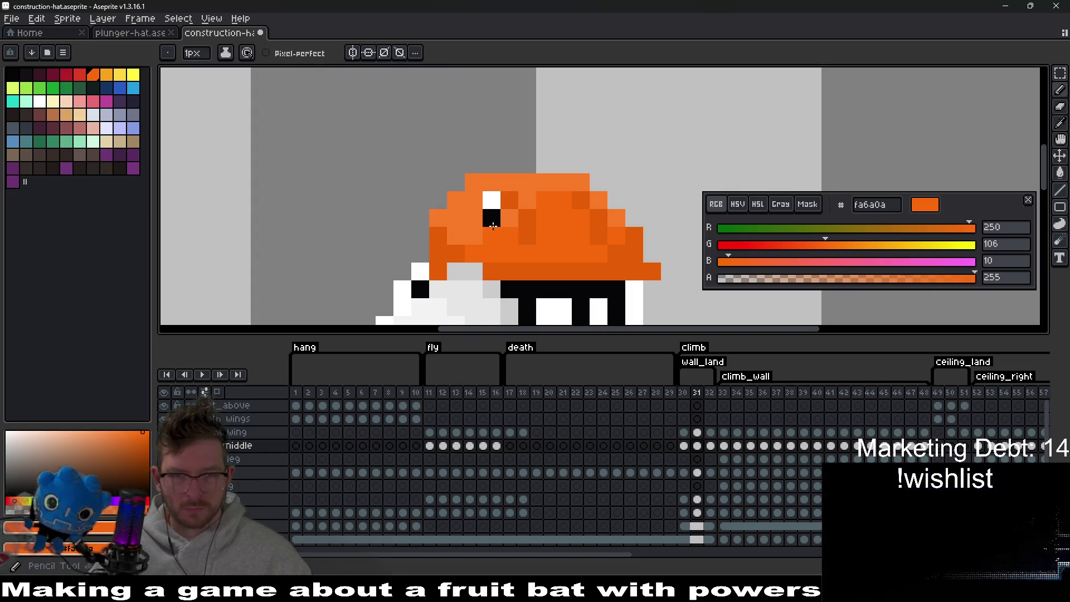
pyautogui.moveTo(491, 200); pyautogui.dragTo(492, 234)
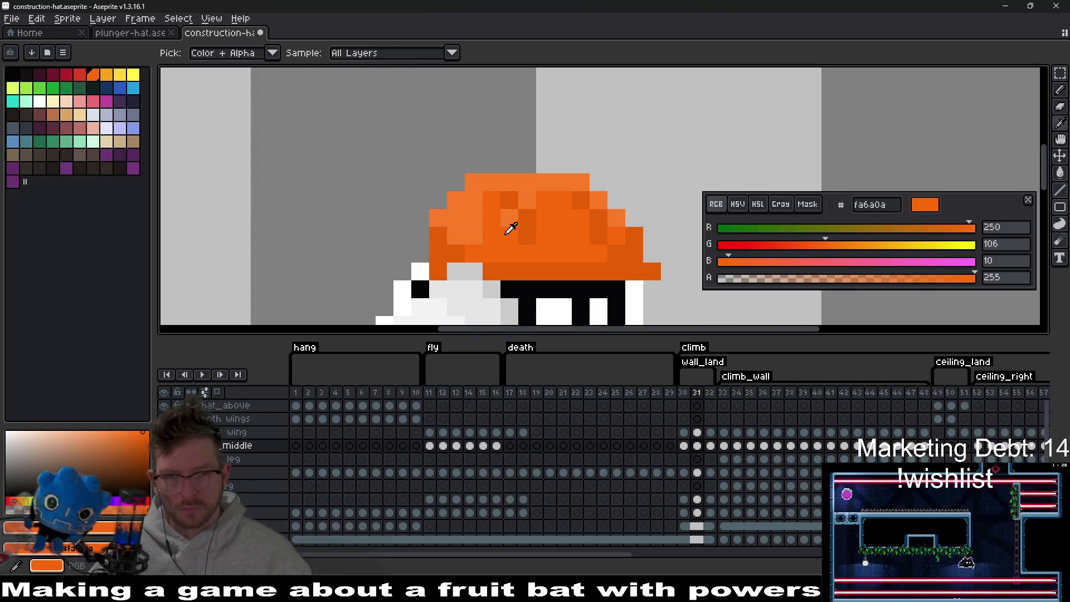
# Darken two hat pixels and repaint a stray white hat pixel orange.
pyautogui.click(528, 200)
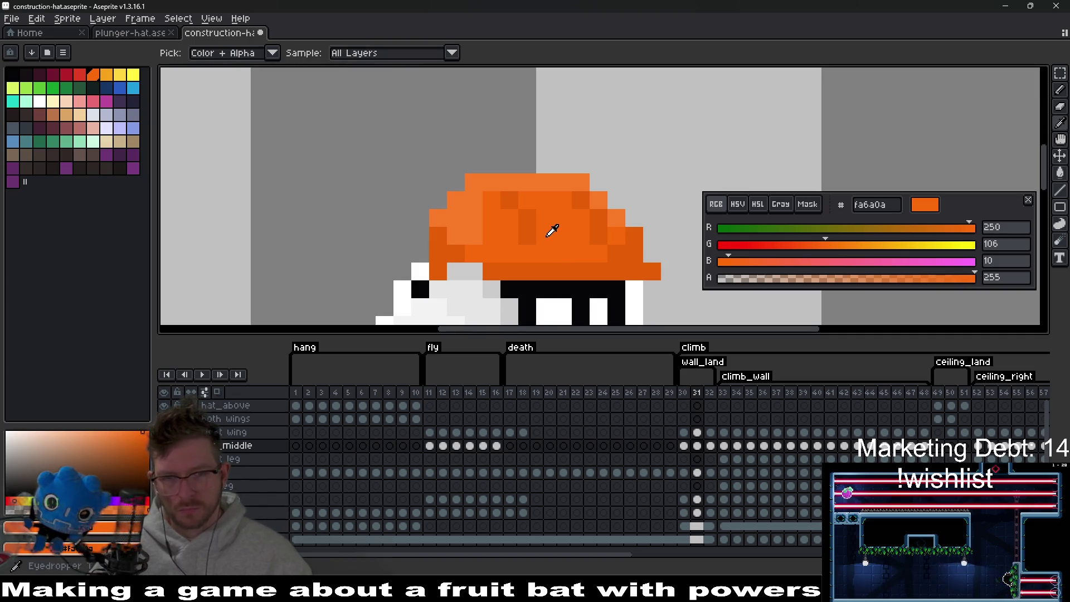
pyautogui.press('alt')
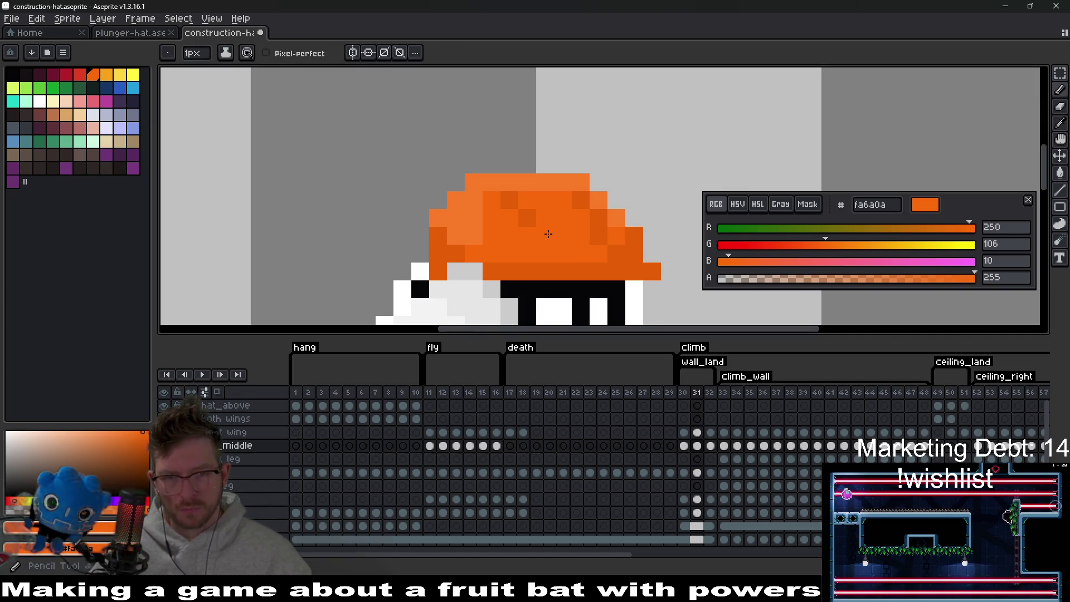
pyautogui.click(543, 225)
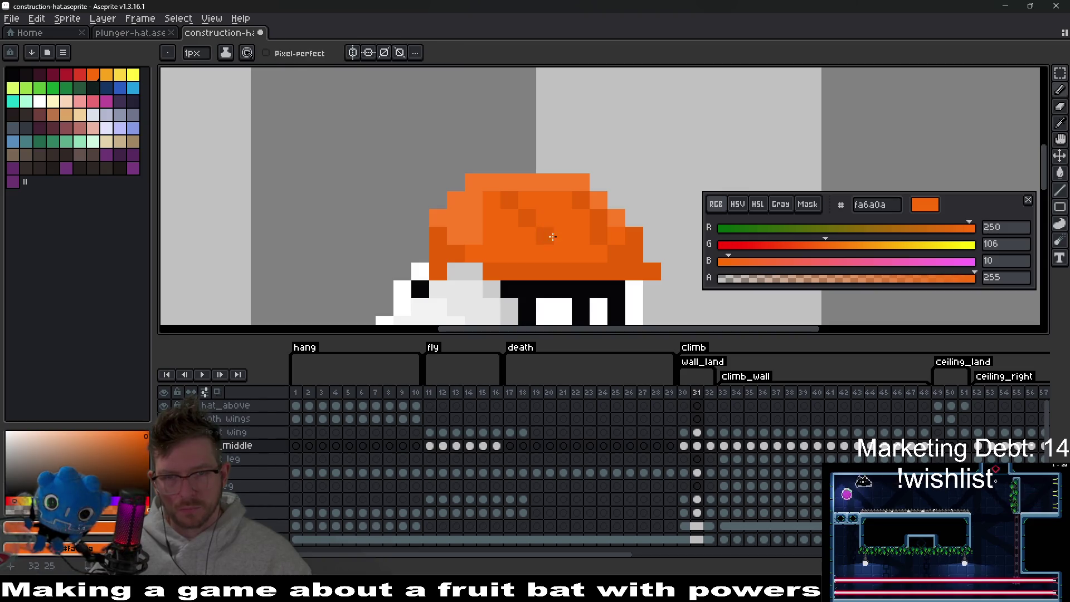
pyautogui.rightClick(598, 236)
pyautogui.press('alt')
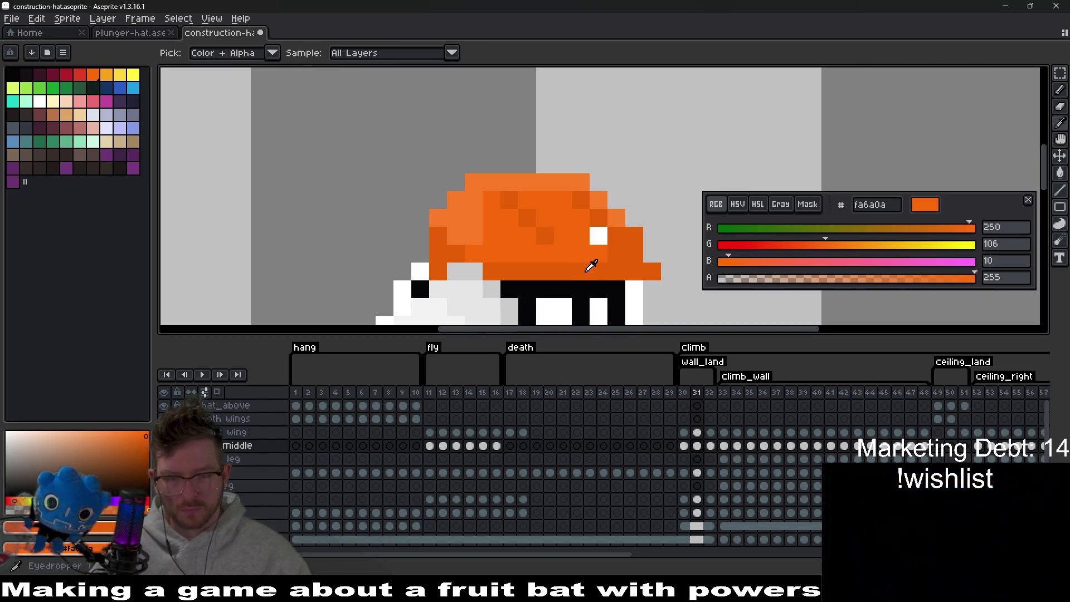
pyautogui.click(596, 239)
pyautogui.press('alt')
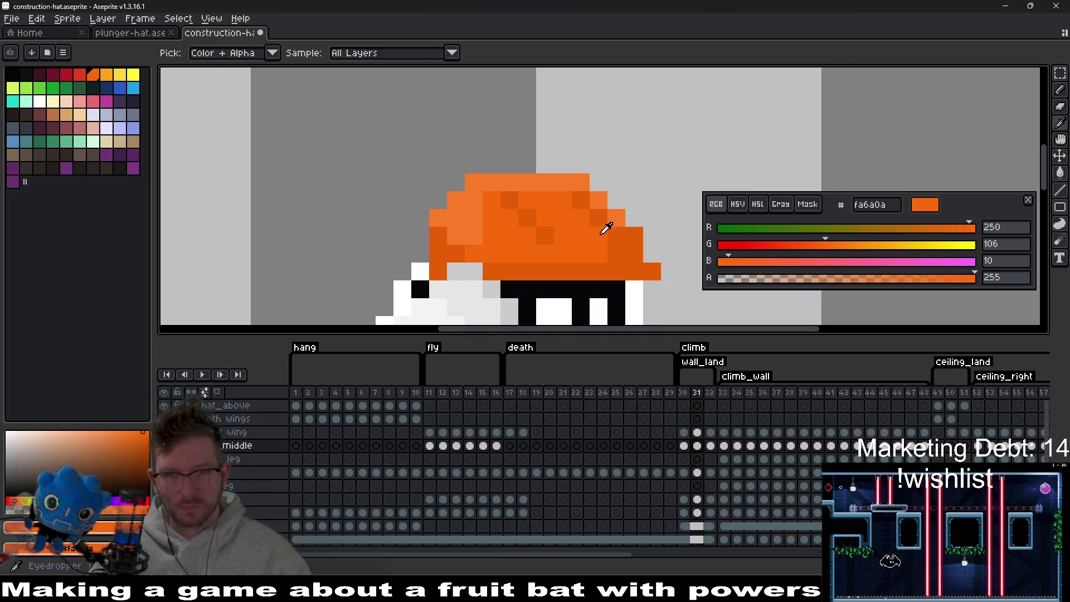
pyautogui.scroll(-2, 617, 244)
pyautogui.scroll(2, 616, 246)
pyautogui.click(631, 256)
# Undo the last pencil stroke on the frame 31 hat.
pyautogui.scroll(-3, 632, 245)
pyautogui.press('Right')
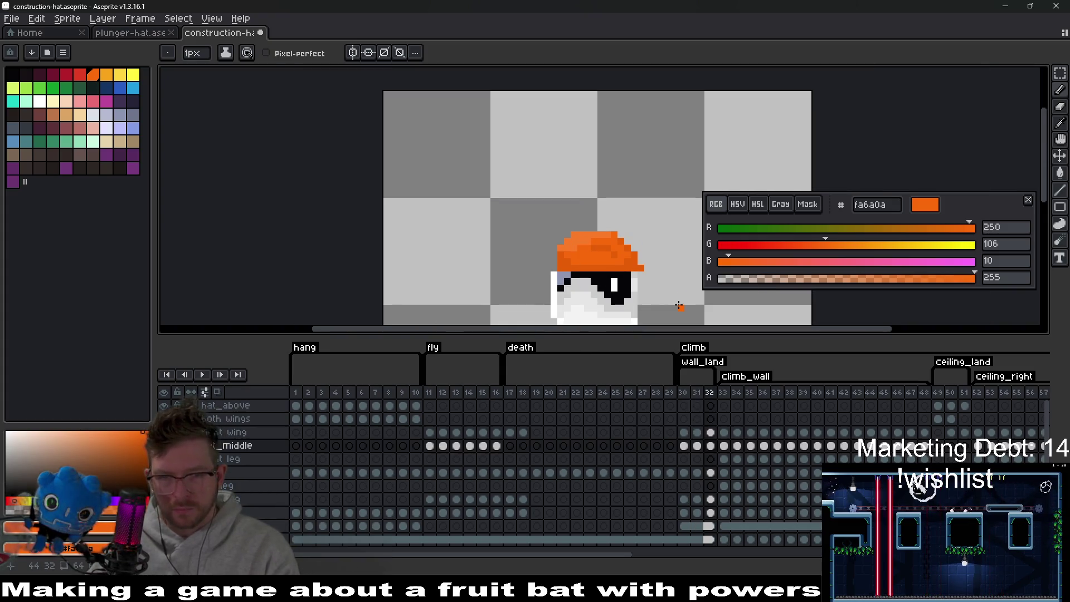
pyautogui.press('Left')
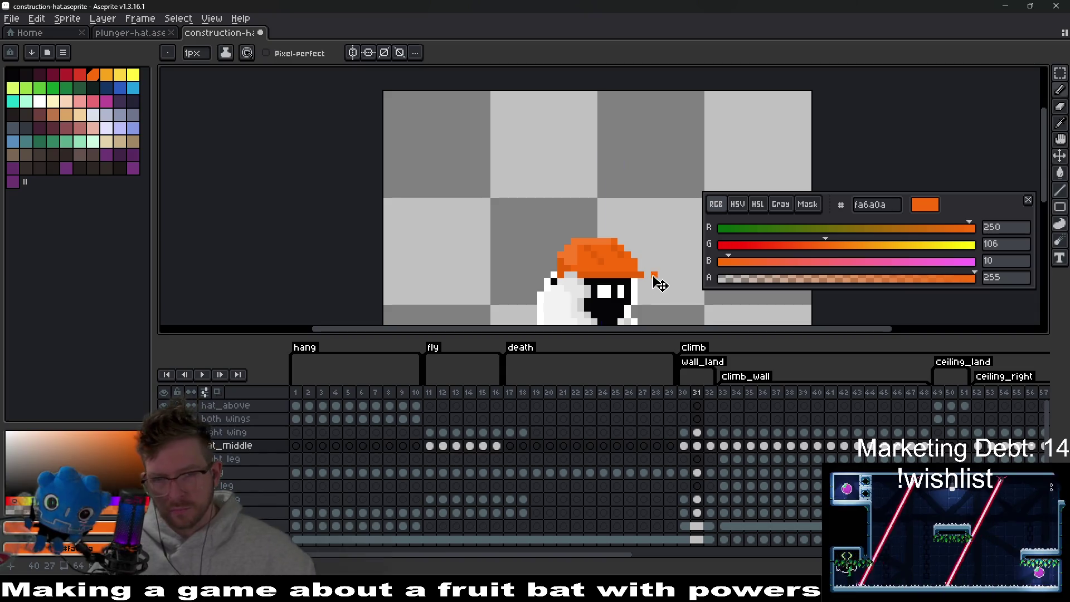
pyautogui.hotkey('ctrl', 'z')
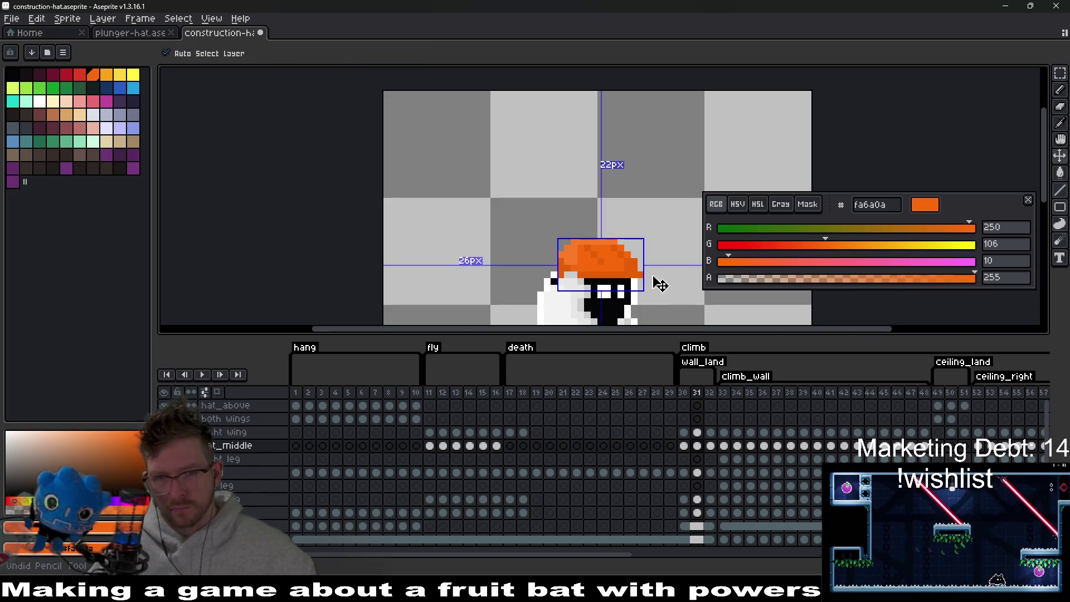
# Sample the hat's orange shade and compare frames 30 and 31.
pyautogui.scroll(3, 636, 274)
pyautogui.press('alt')
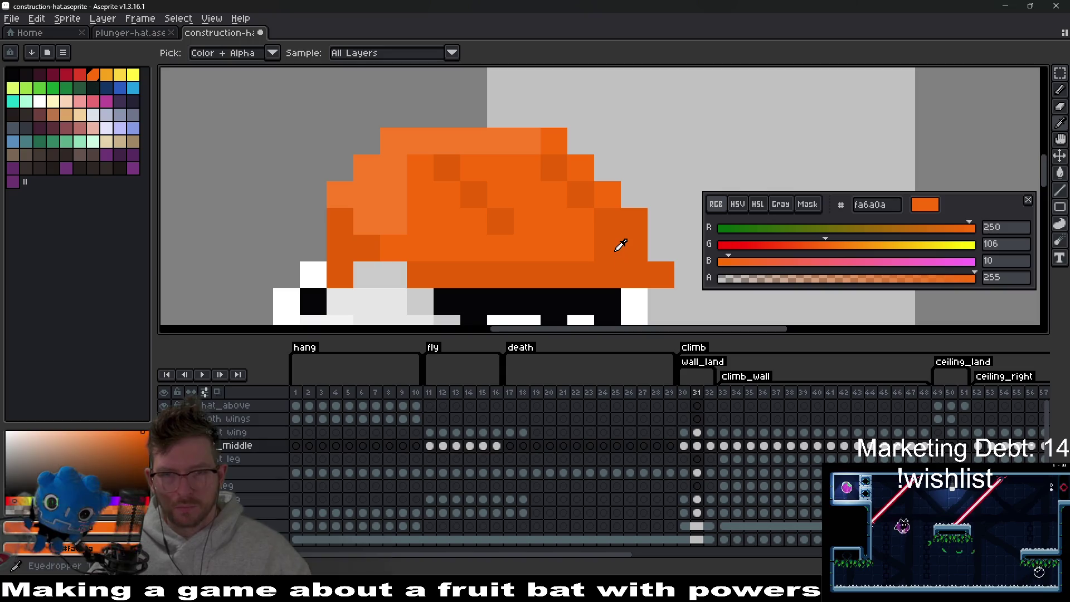
pyautogui.scroll(-5, 657, 279)
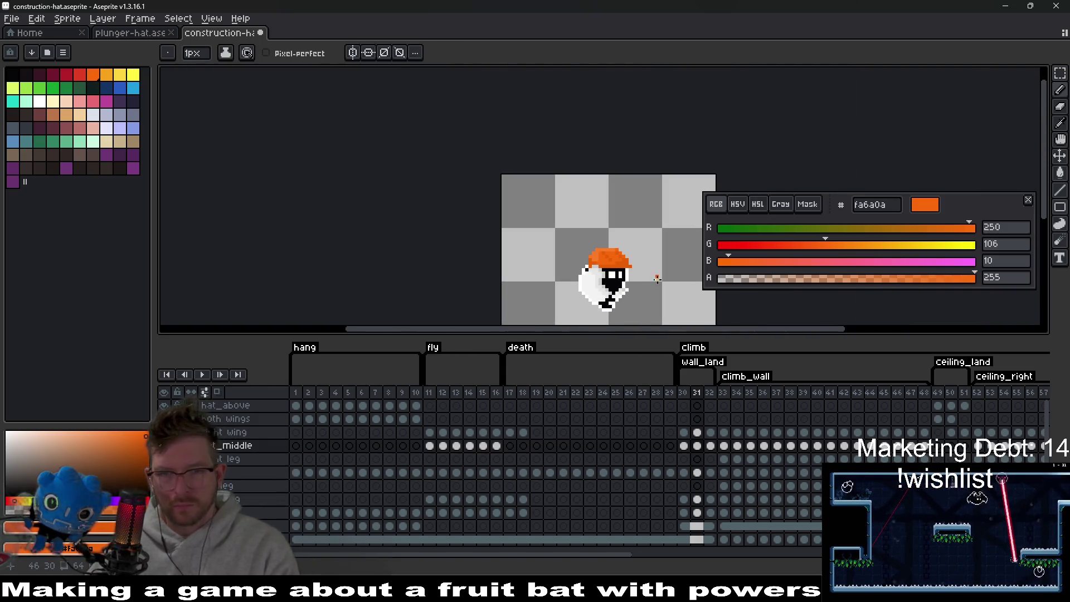
pyautogui.scroll(2, 621, 257)
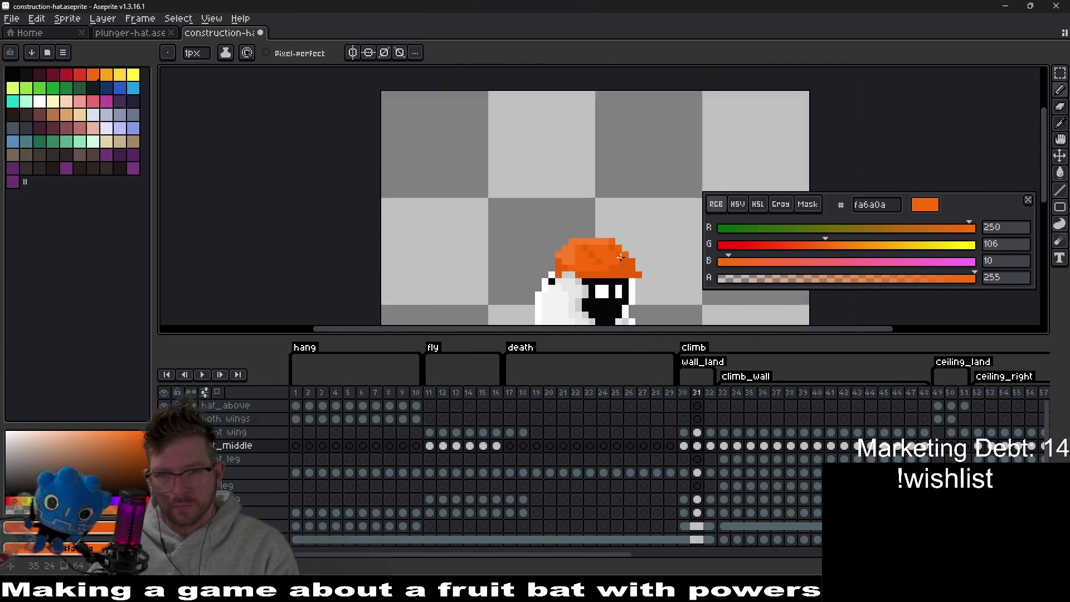
pyautogui.press('Right')
pyautogui.press('Left')
pyautogui.press('Left')
pyautogui.press('Right')
pyautogui.scroll(2, 594, 263)
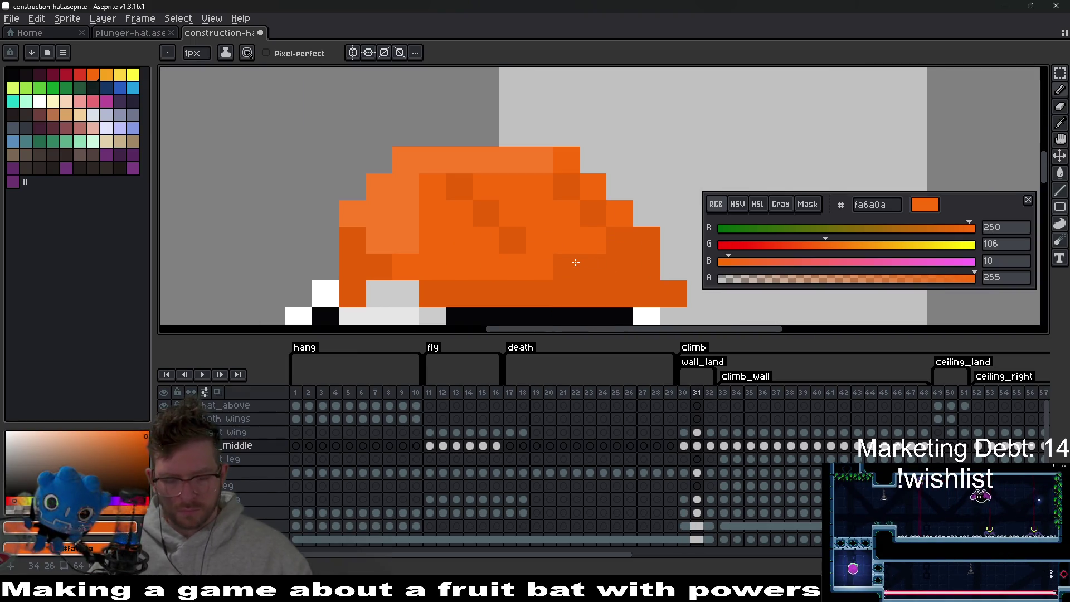
pyautogui.keyDown('alt'); pyautogui.click(557, 261); pyautogui.keyUp('alt')
# Add an orange pixel to frame 31's brim end and nudge frame 30's hat left.
pyautogui.scroll(-3, 669, 265)
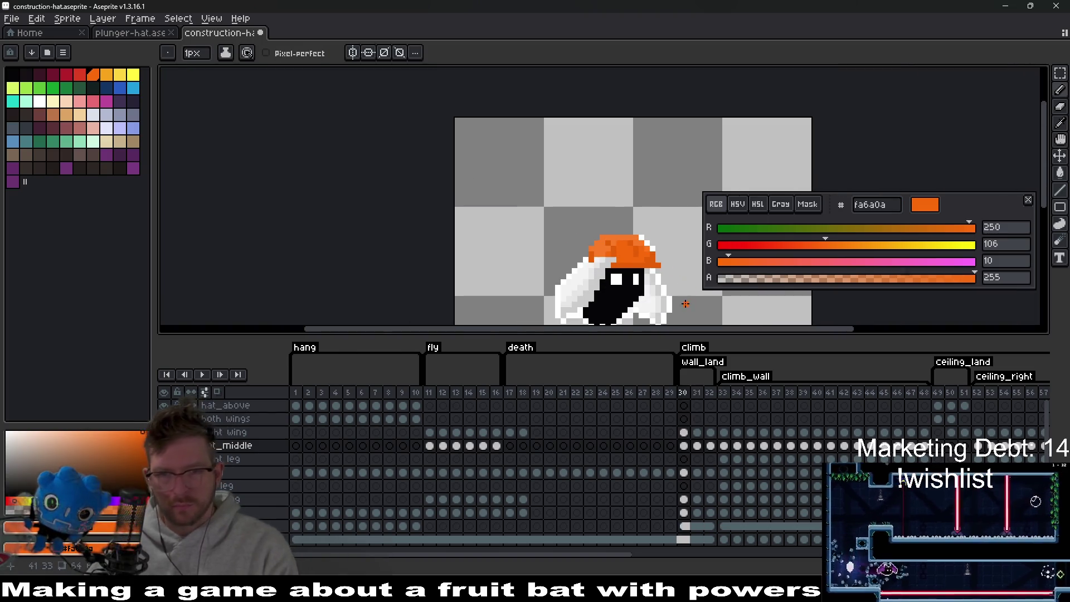
pyautogui.click(671, 271)
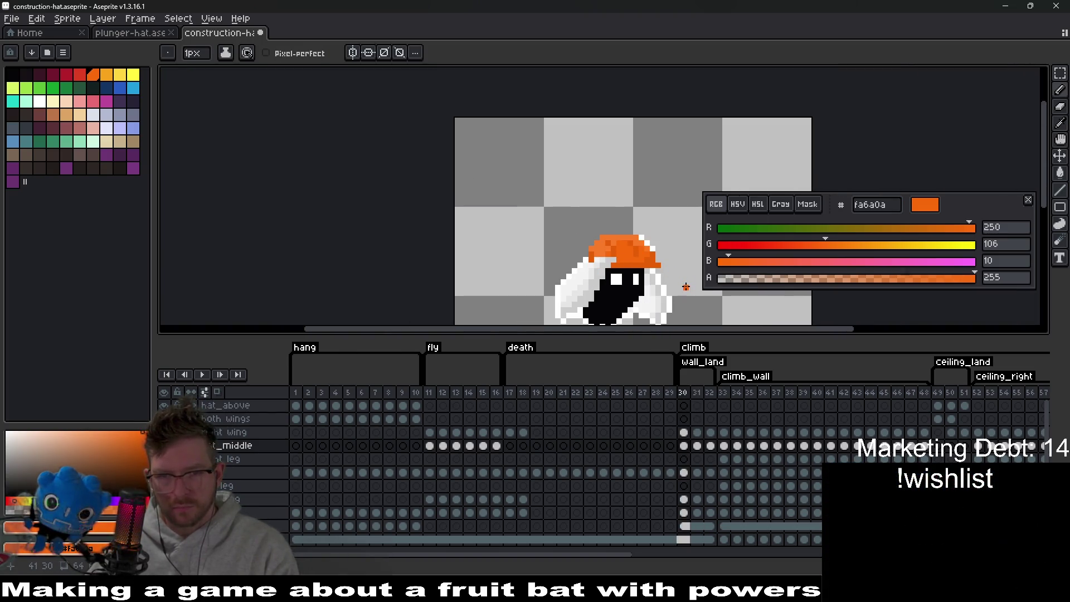
pyautogui.press('Left')
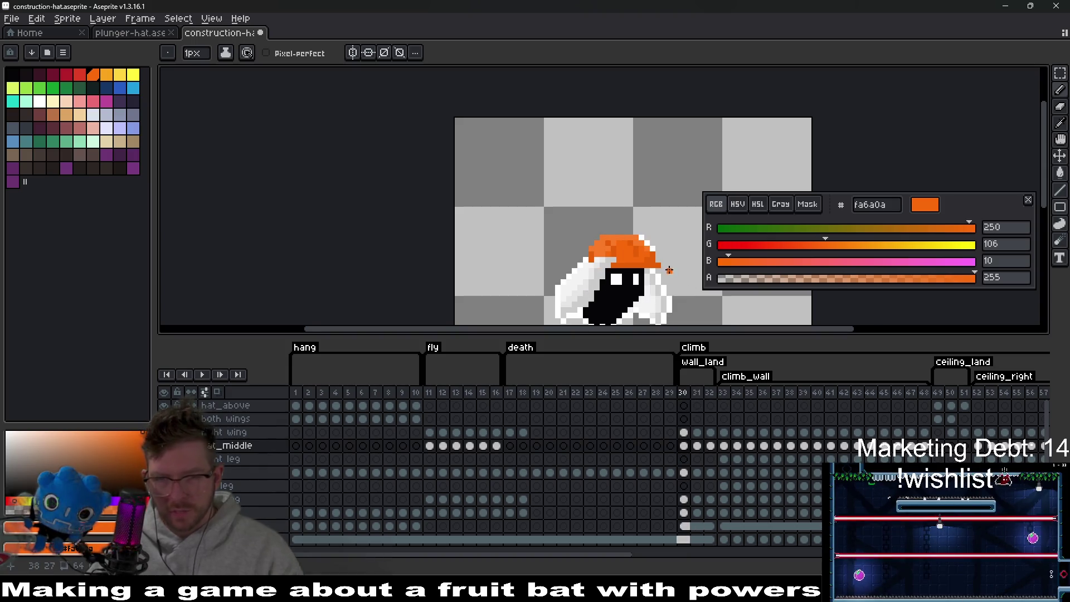
pyautogui.scroll(1, 670, 270)
pyautogui.press('v')
pyautogui.moveTo(648, 271); pyautogui.dragTo(649, 262)
# Flip between frames 30, 31 and 32 to compare the hat placement.
pyautogui.scroll(1, 662, 282)
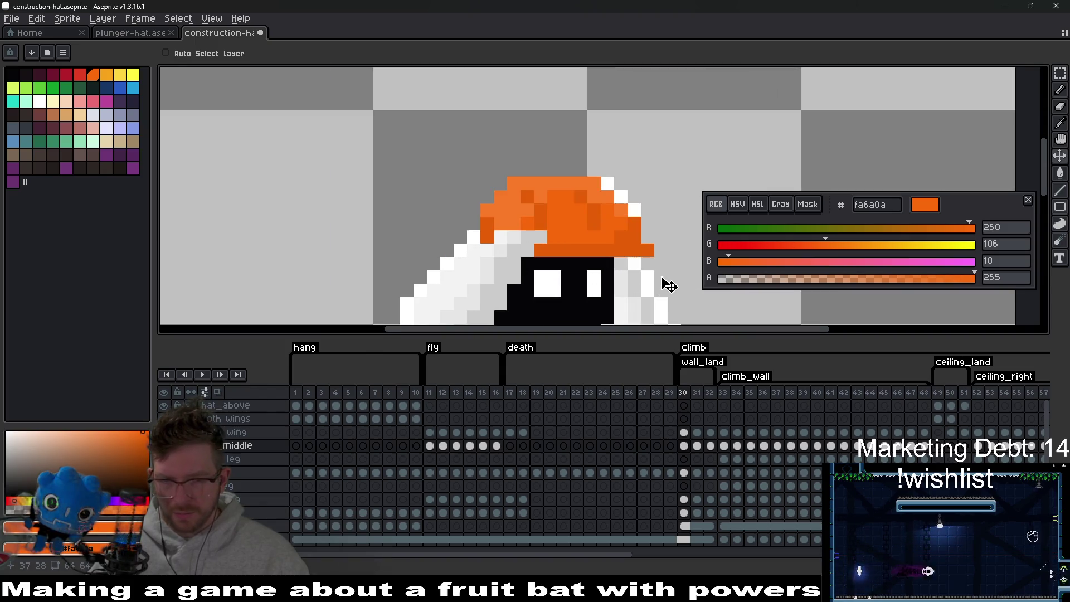
pyautogui.scroll(-2, 565, 248)
pyautogui.press('Right')
pyautogui.press('Right')
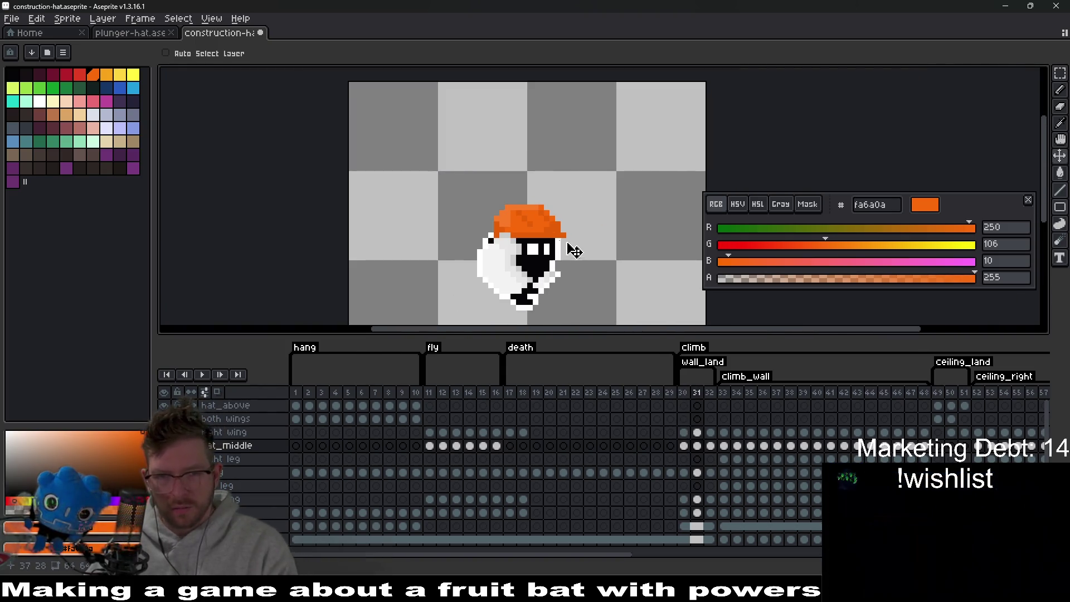
pyautogui.scroll(2, 562, 241)
pyautogui.press('Left')
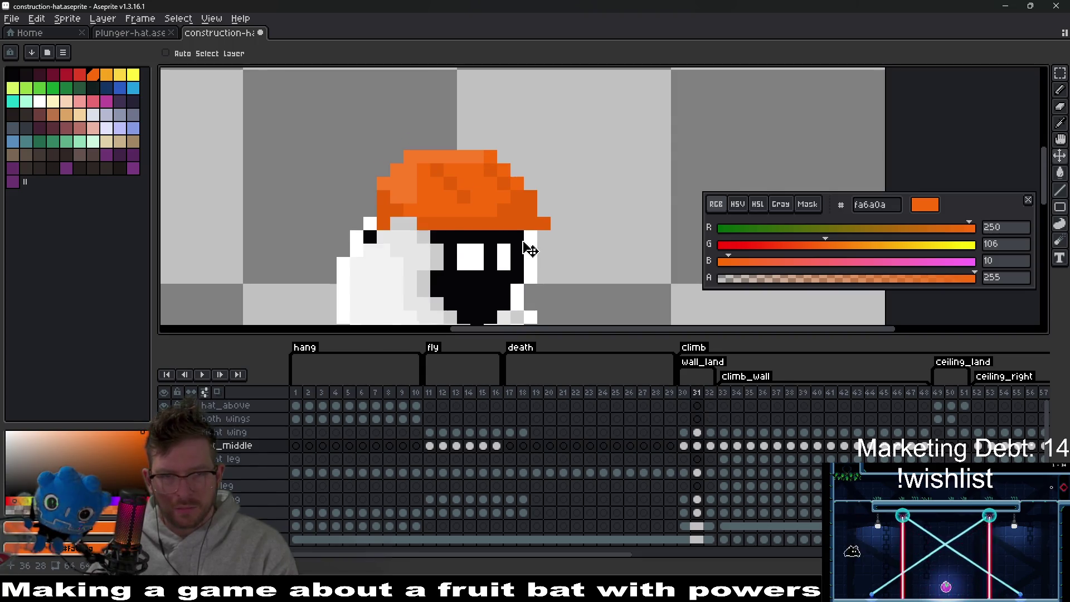
pyautogui.press('Right')
pyautogui.scroll(-6, 530, 249)
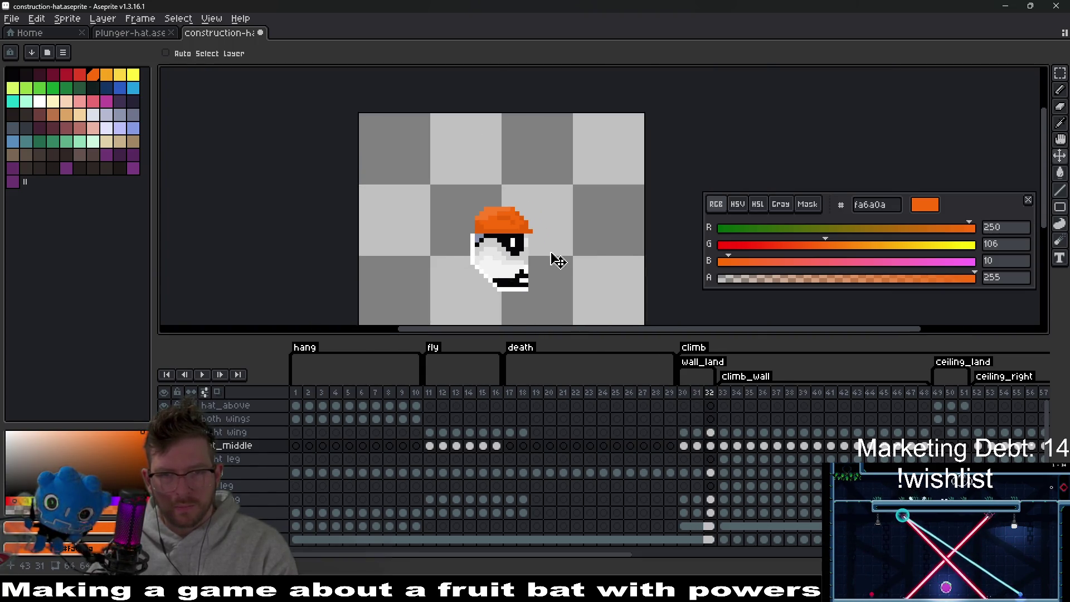
pyautogui.scroll(3, 482, 231)
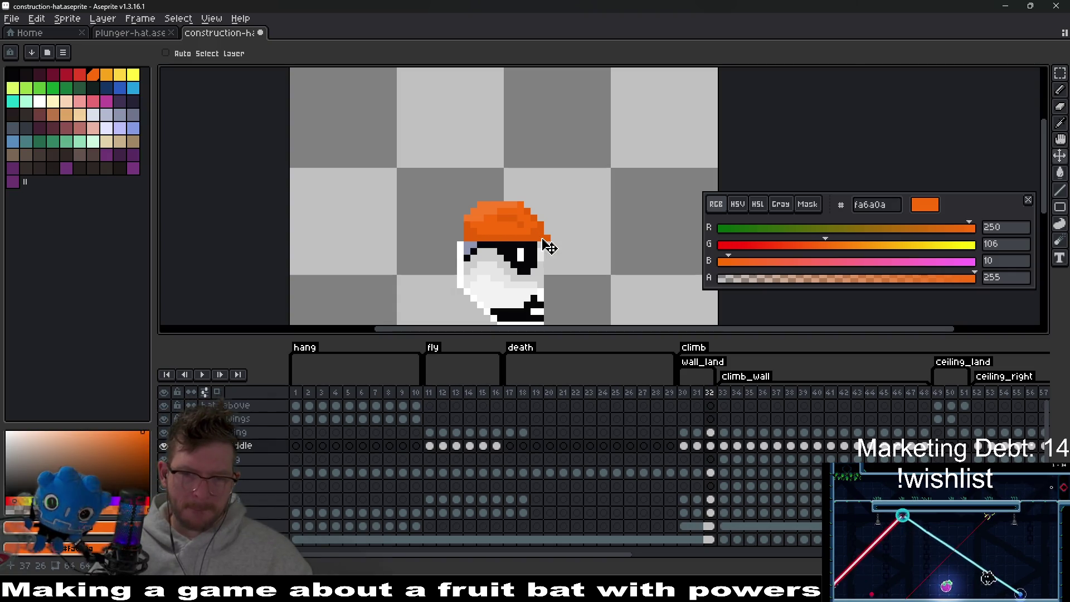
pyautogui.press('Left')
pyautogui.press('Left')
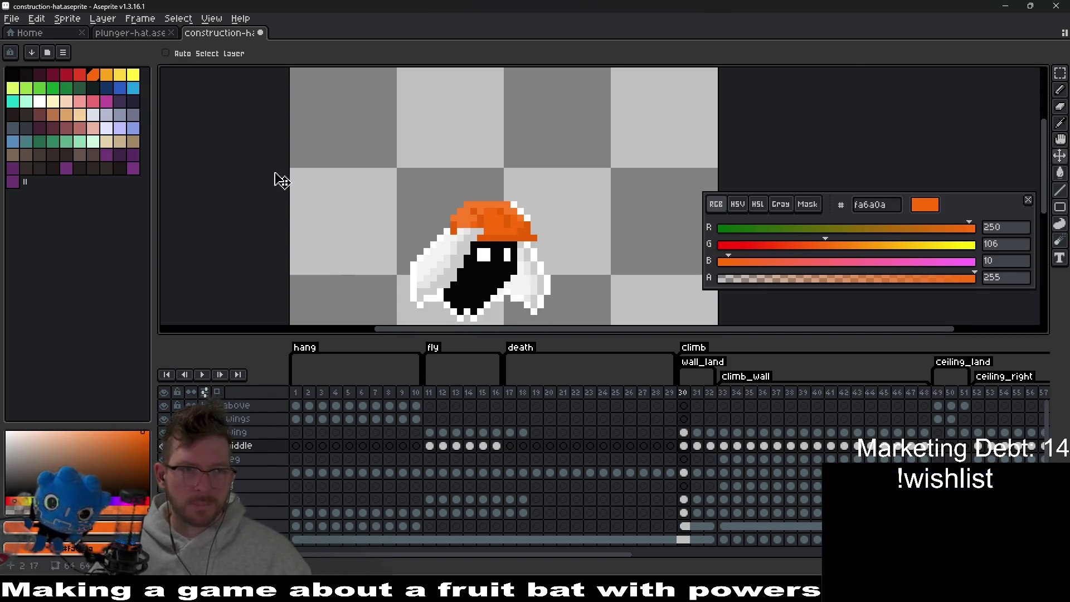
pyautogui.click(39, 101)
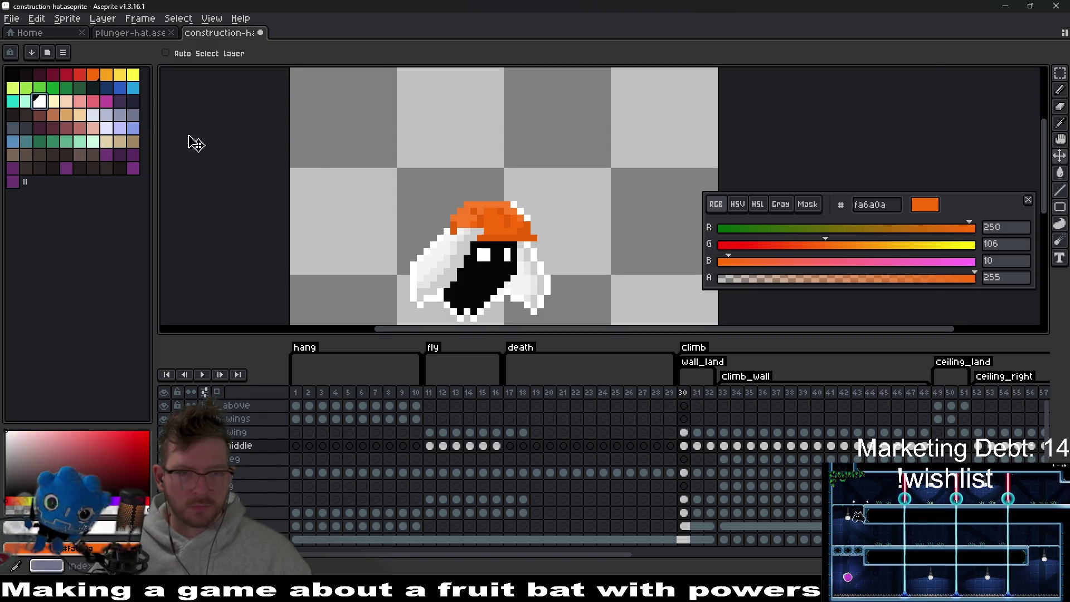
# Draw a white row along the top of the frame 30 hat.
pyautogui.scroll(2, 479, 184)
pyautogui.press('b')
pyautogui.moveTo(514, 175); pyautogui.dragTo(458, 174)
pyautogui.hotkey('ctrl', 'z')
pyautogui.hotkey('ctrl', 'z')
pyautogui.hotkey('ctrl', 'z')
pyautogui.hotkey('ctrl', 'y')
pyautogui.hotkey('ctrl', 'y')
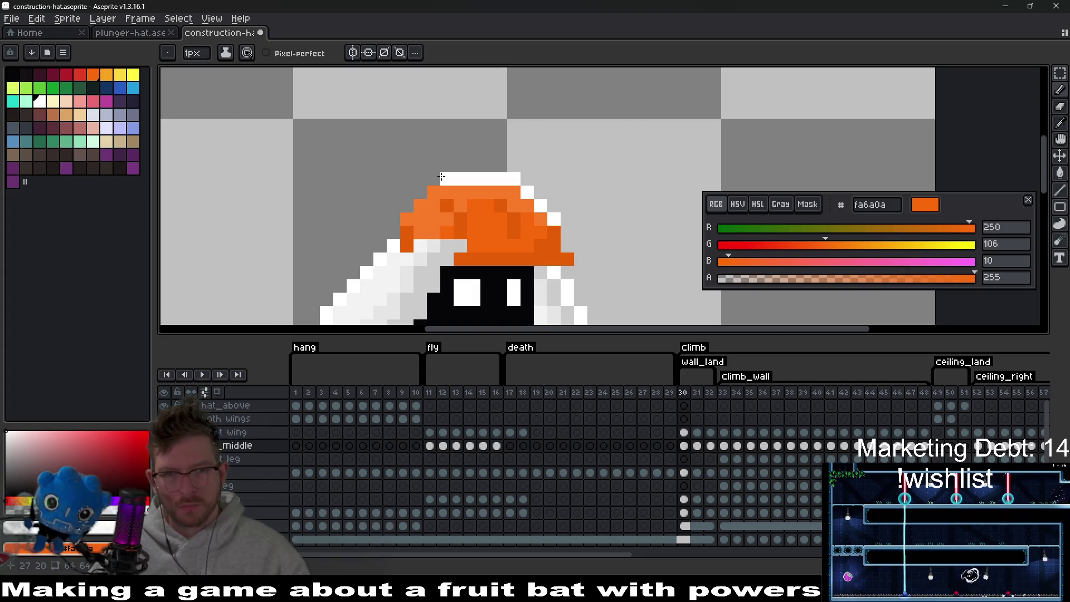
pyautogui.press('l')
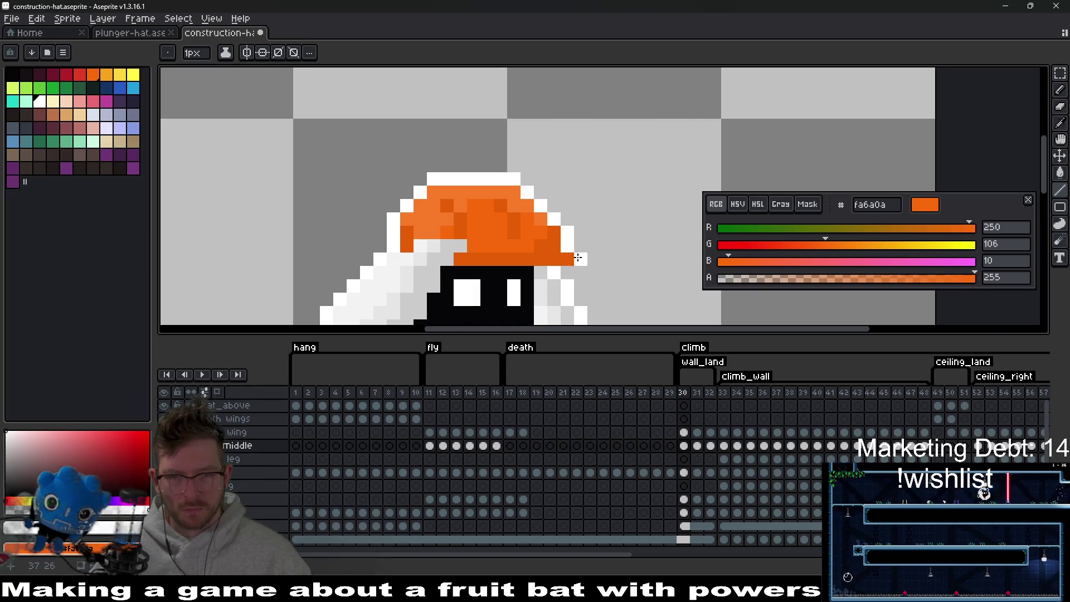
# Outline the frame 31 hat's top and right edge with white lines.
pyautogui.scroll(-2, 576, 270)
pyautogui.press('.')
pyautogui.scroll(3, 390, 208)
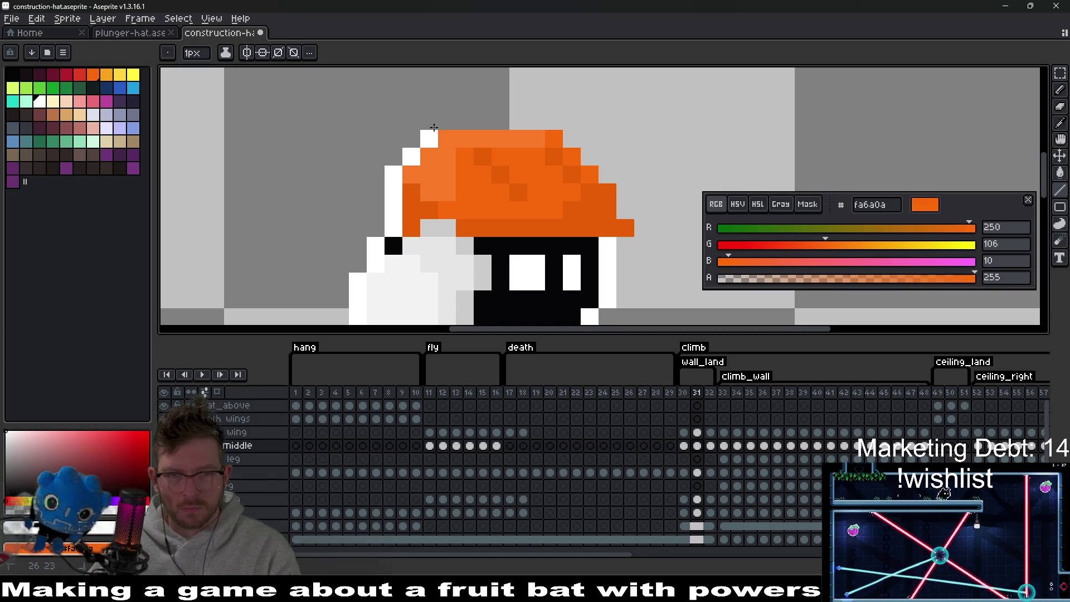
pyautogui.moveTo(454, 118); pyautogui.dragTo(573, 119)
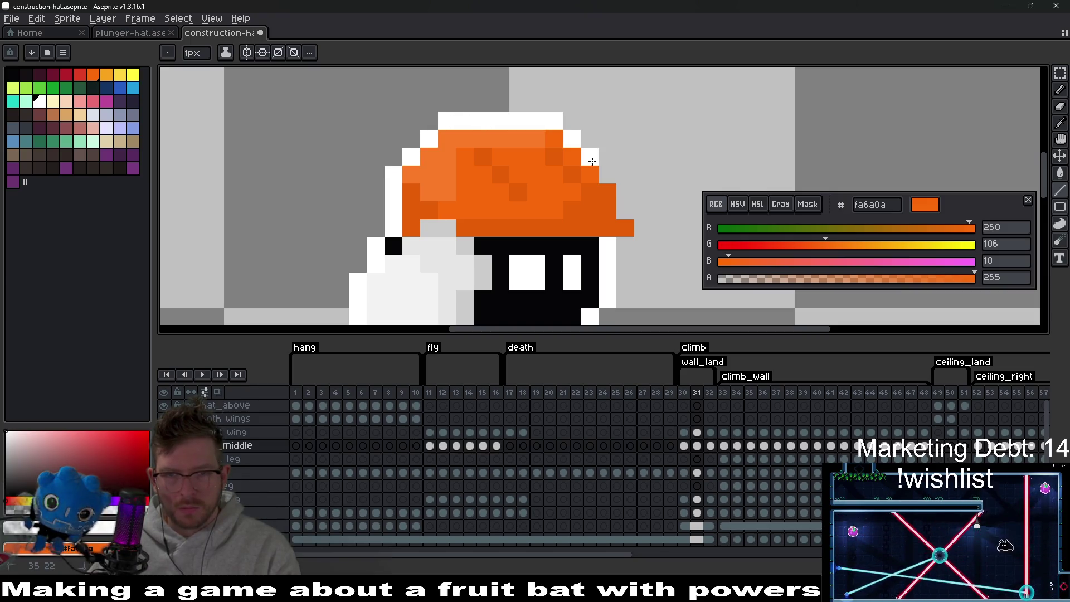
pyautogui.moveTo(592, 161); pyautogui.dragTo(623, 185)
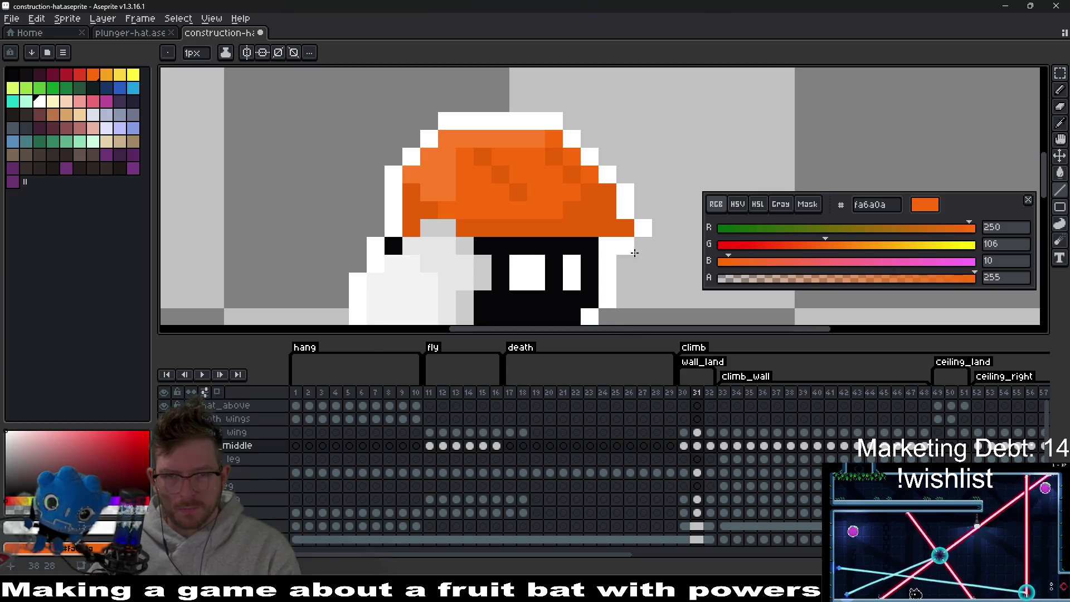
# Draw a white column up the frame 32 hat's left side, undoing stray pixels.
pyautogui.press('.')
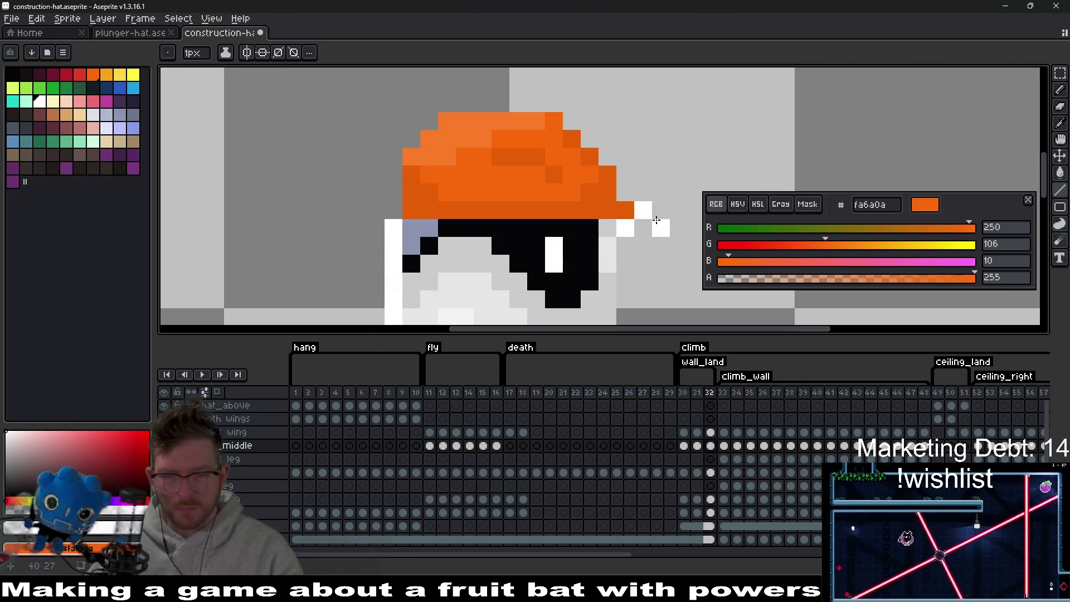
pyautogui.scroll(-3, 658, 246)
pyautogui.scroll(3, 658, 245)
pyautogui.click(596, 229)
pyautogui.click(623, 202)
pyautogui.click(596, 175)
pyautogui.hotkey('ctrl', 'z')
pyautogui.hotkey('ctrl', 'z')
pyautogui.hotkey('ctrl', 'z')
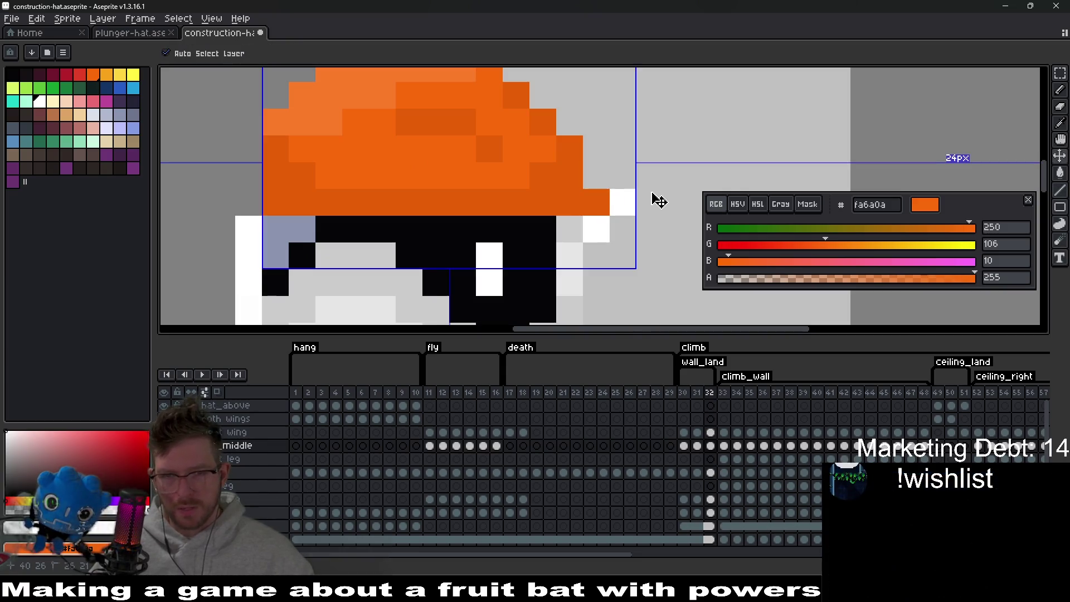
pyautogui.click(267, 212)
pyautogui.hotkey('ctrl', 'z')
pyautogui.moveTo(248, 202); pyautogui.dragTo(248, 114)
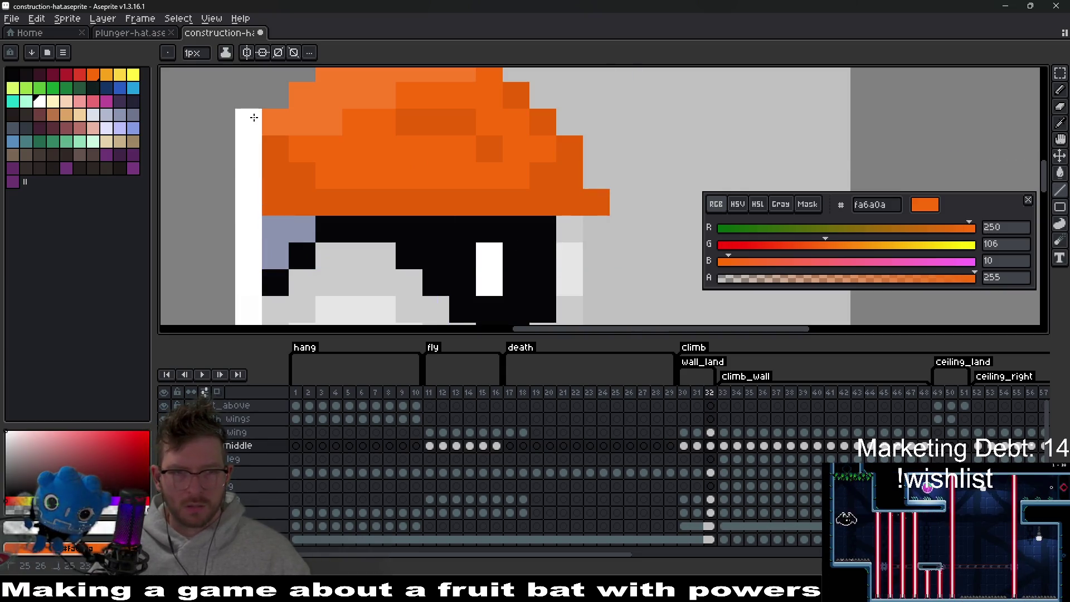
# Outline the frame 32 hat's top and right edges in white.
pyautogui.scroll(-2, 266, 212)
pyautogui.scroll(2, 265, 179)
pyautogui.click(284, 170)
pyautogui.moveTo(284, 170)
pyautogui.mouseDown()
pyautogui.moveTo(353, 124)
pyautogui.moveTo(500, 143)
pyautogui.moveTo(561, 202)
pyautogui.mouseUp()
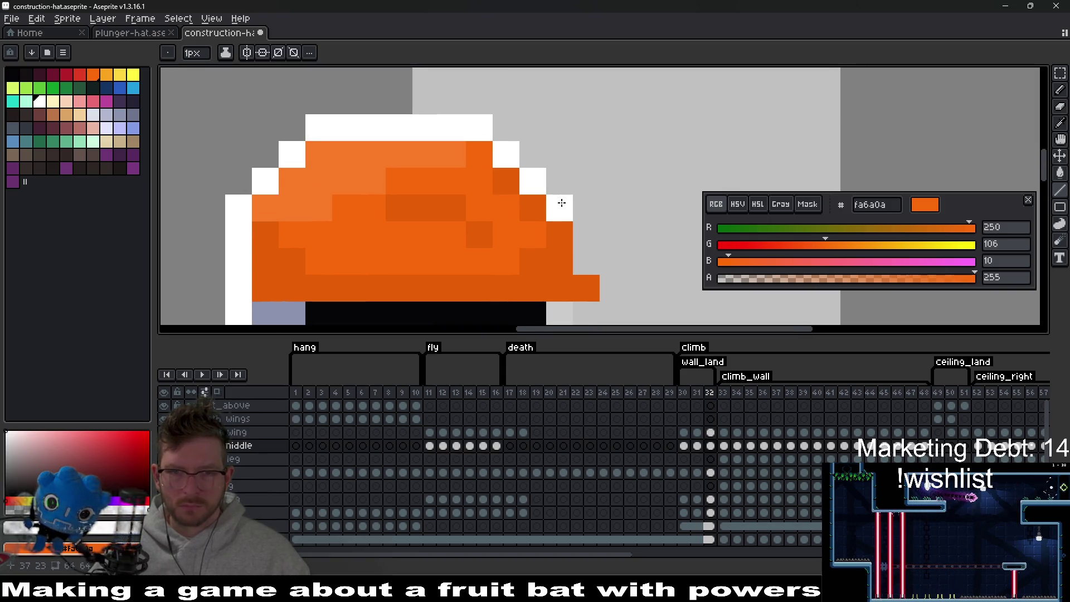
pyautogui.moveTo(582, 249)
pyautogui.mouseDown()
pyautogui.moveTo(609, 279)
pyautogui.moveTo(603, 198)
pyautogui.mouseUp()
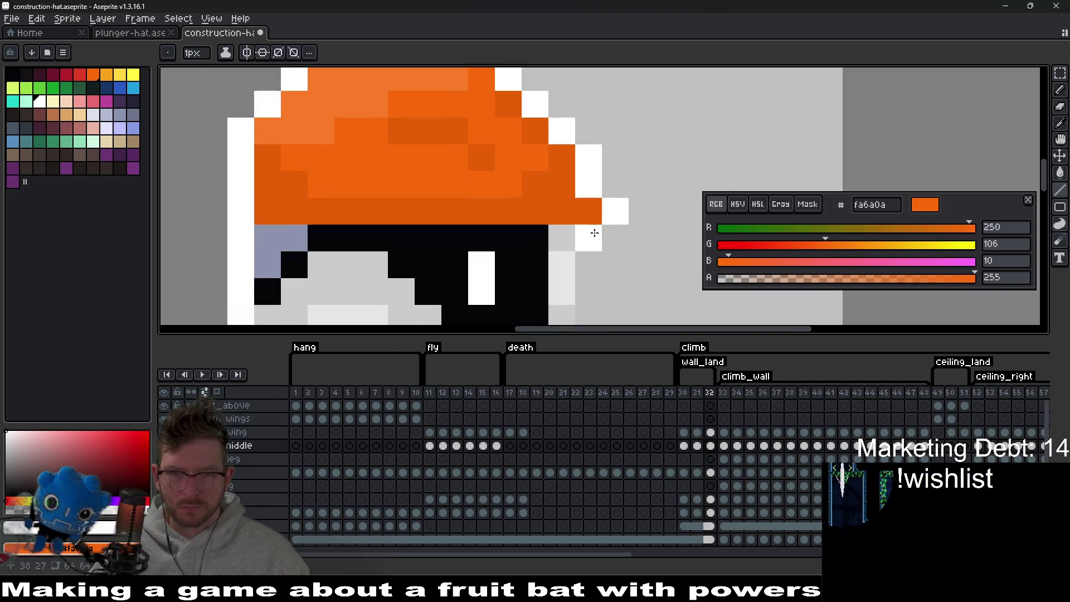
pyautogui.scroll(-3, 637, 255)
pyautogui.scroll(-2, 638, 255)
# Flip through frames 31 to 33 to check the white hat outline.
pyautogui.press('Left')
pyautogui.press('Left')
pyautogui.press('Right')
pyautogui.press('Right')
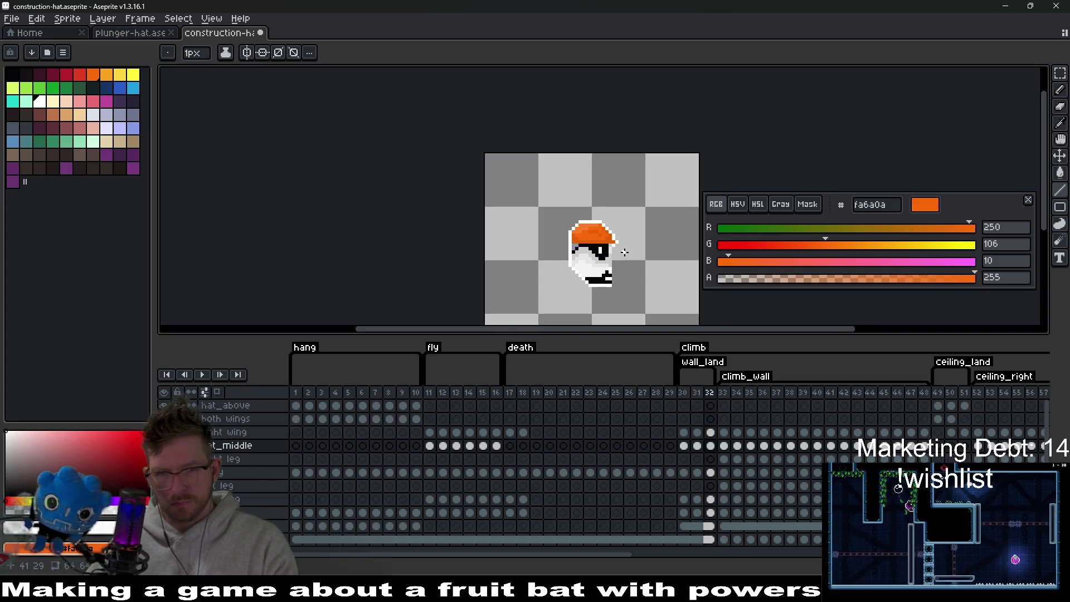
pyautogui.scroll(2, 625, 252)
pyautogui.press('Right')
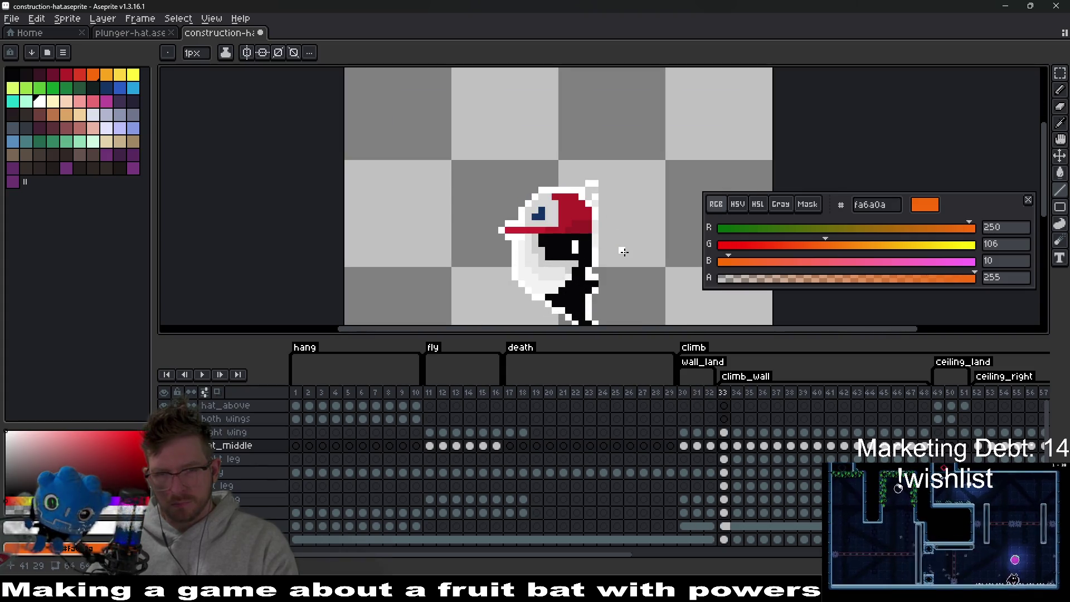
pyautogui.press('Left')
pyautogui.hscroll(3, 669, 301)
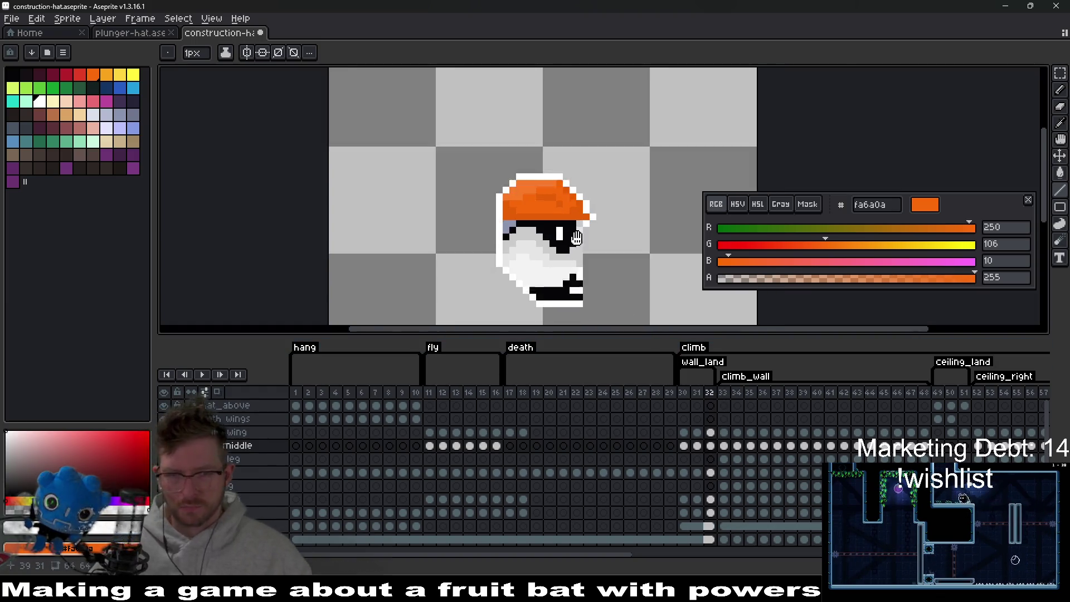
pyautogui.click(727, 446)
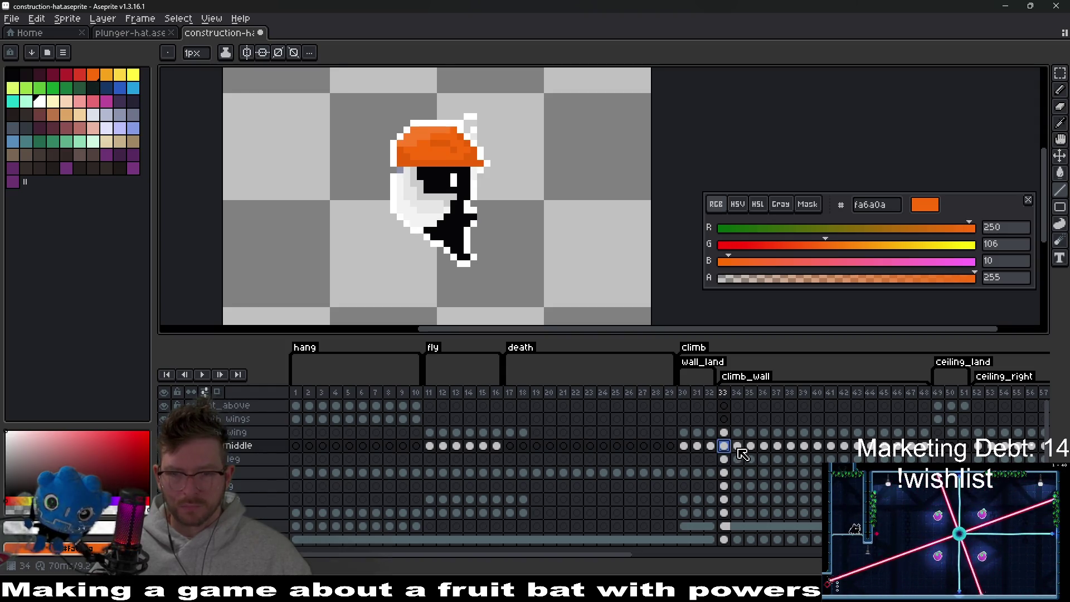
pyautogui.click(741, 448)
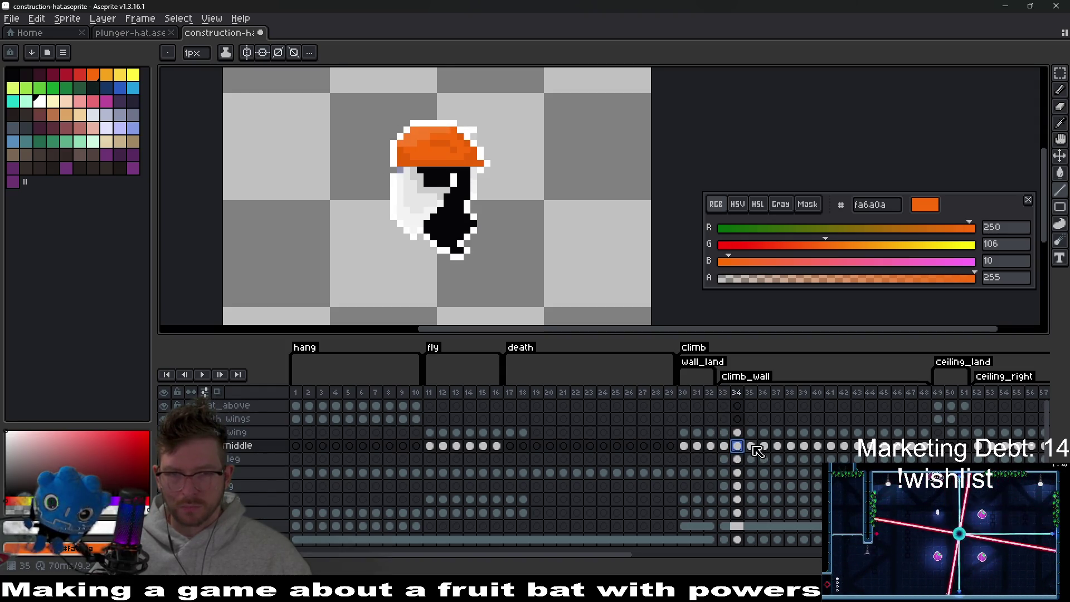
pyautogui.click(752, 446)
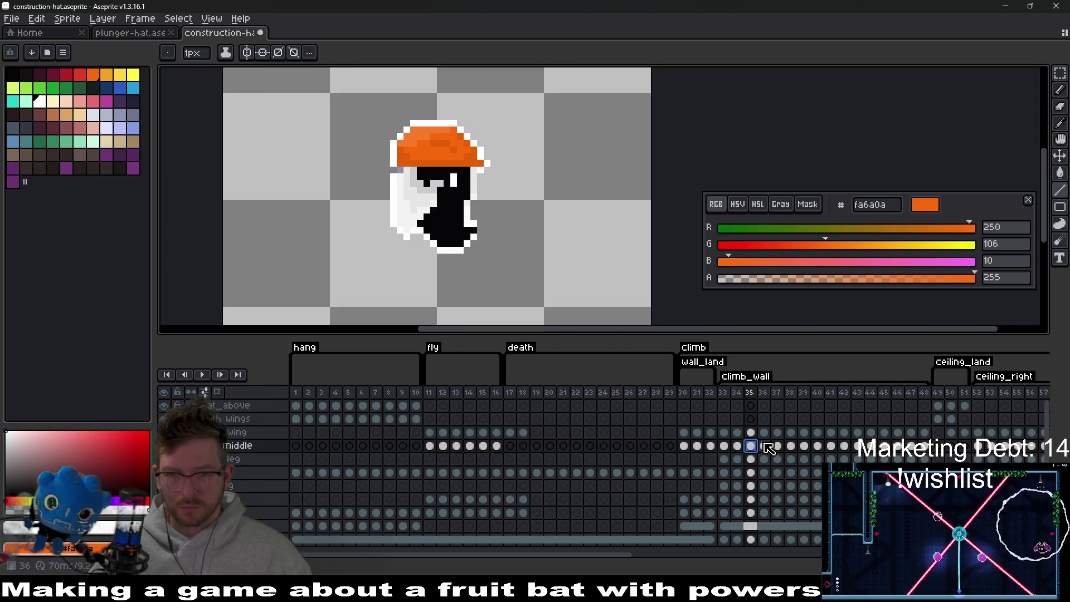
pyautogui.click(766, 447)
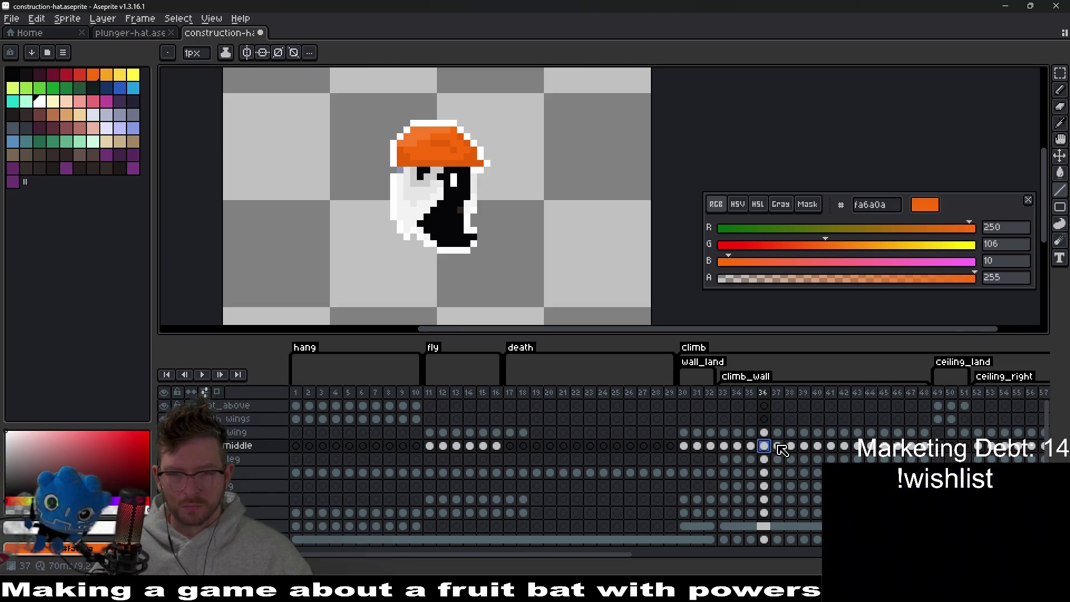
pyautogui.click(728, 447)
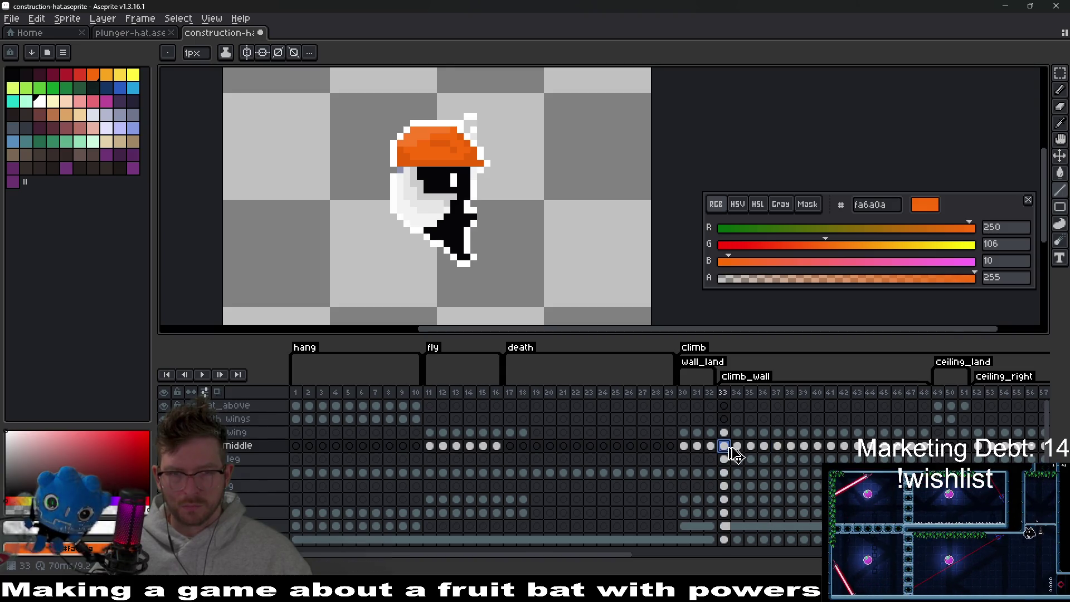
pyautogui.hotkey('ctrl', 'z')
pyautogui.hotkey('ctrl', 'z')
pyautogui.hotkey('ctrl', 'z')
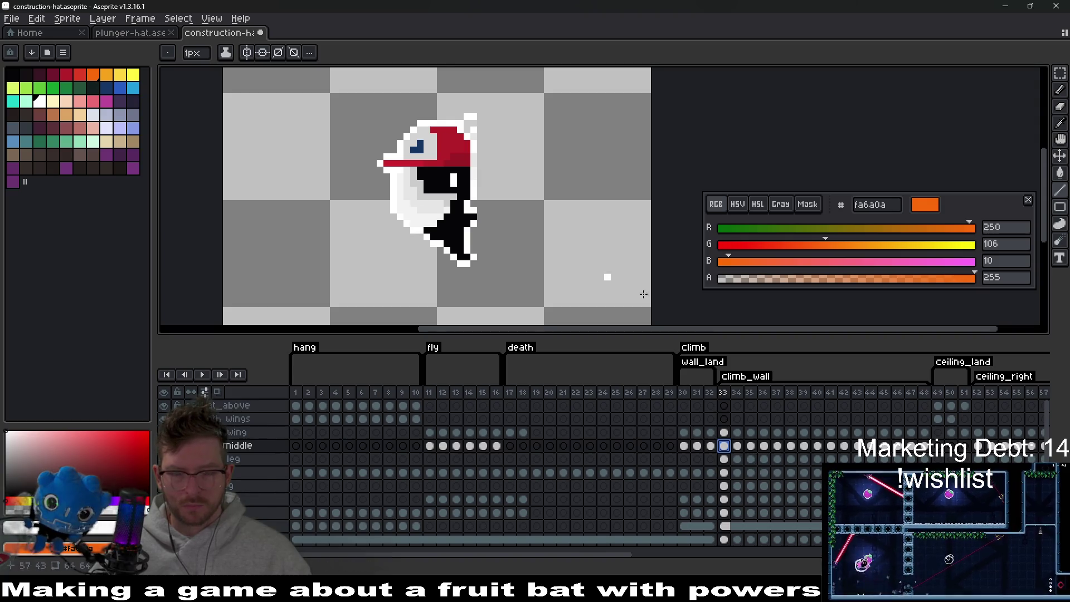
pyautogui.hotkey('ctrl', 'y')
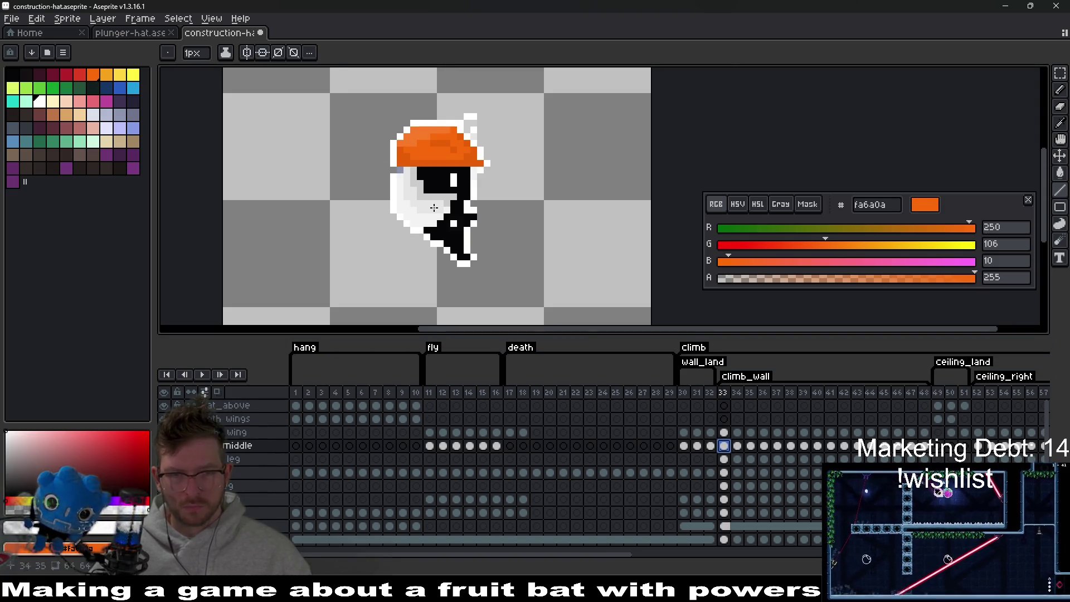
pyautogui.scroll(3, 400, 172)
pyautogui.scroll(-3, 608, 172)
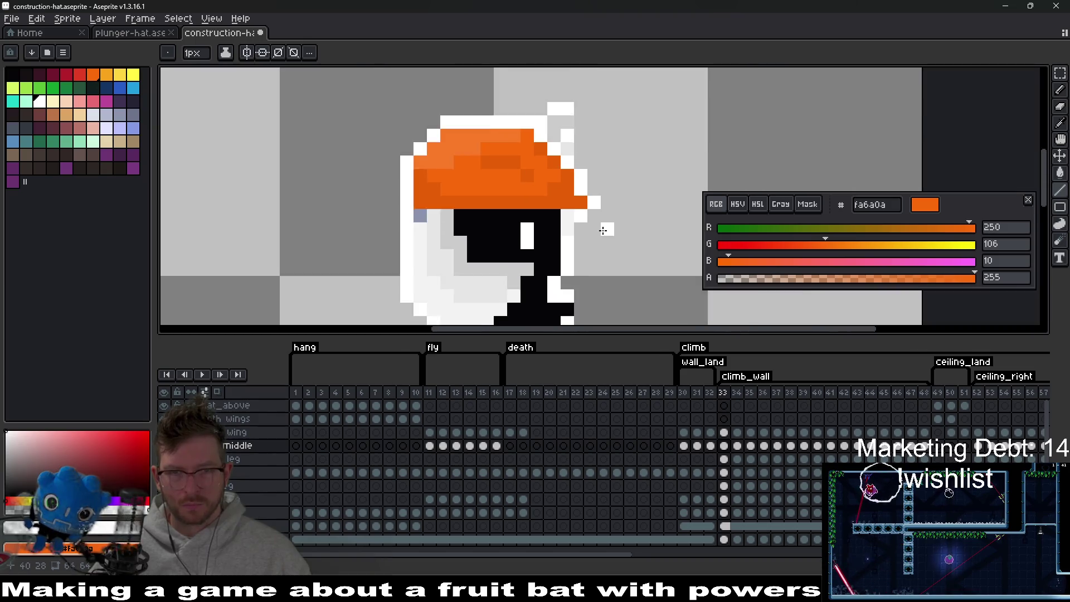
pyautogui.click(740, 448)
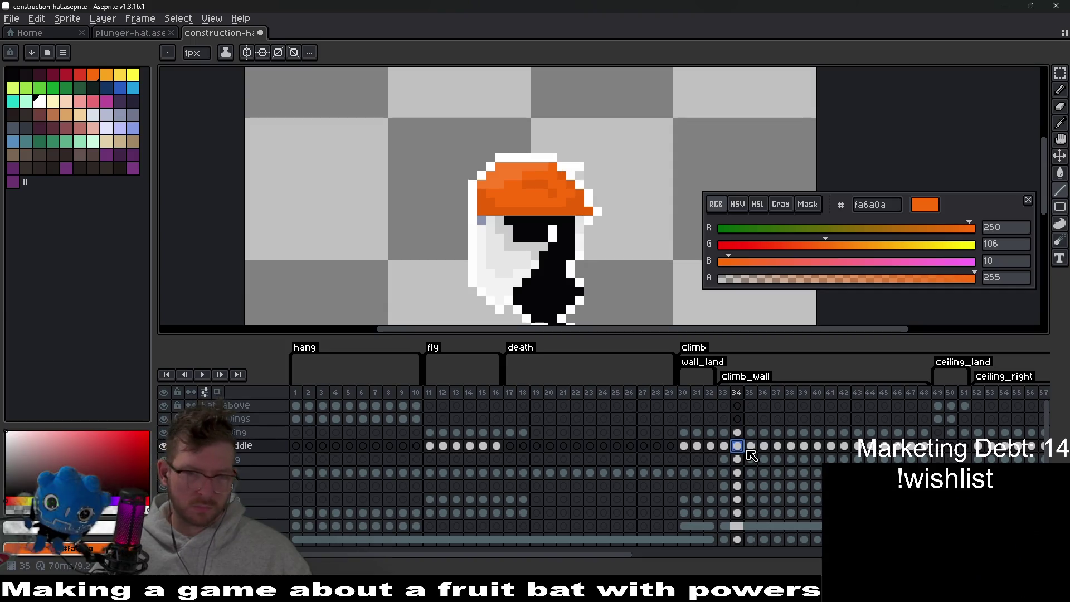
pyautogui.click(730, 449)
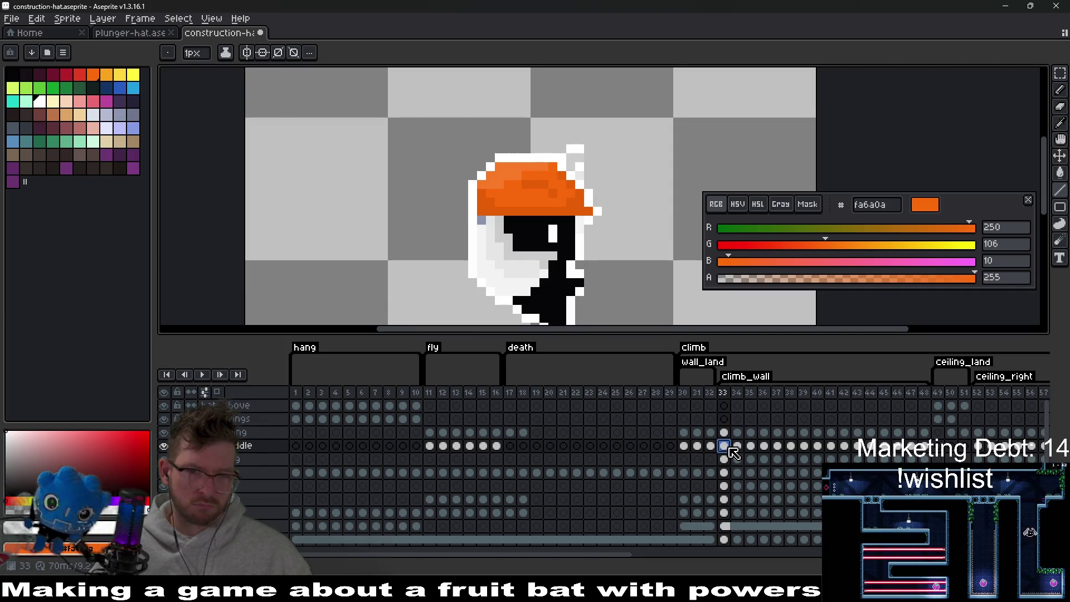
pyautogui.click(164, 446)
pyautogui.click(164, 446)
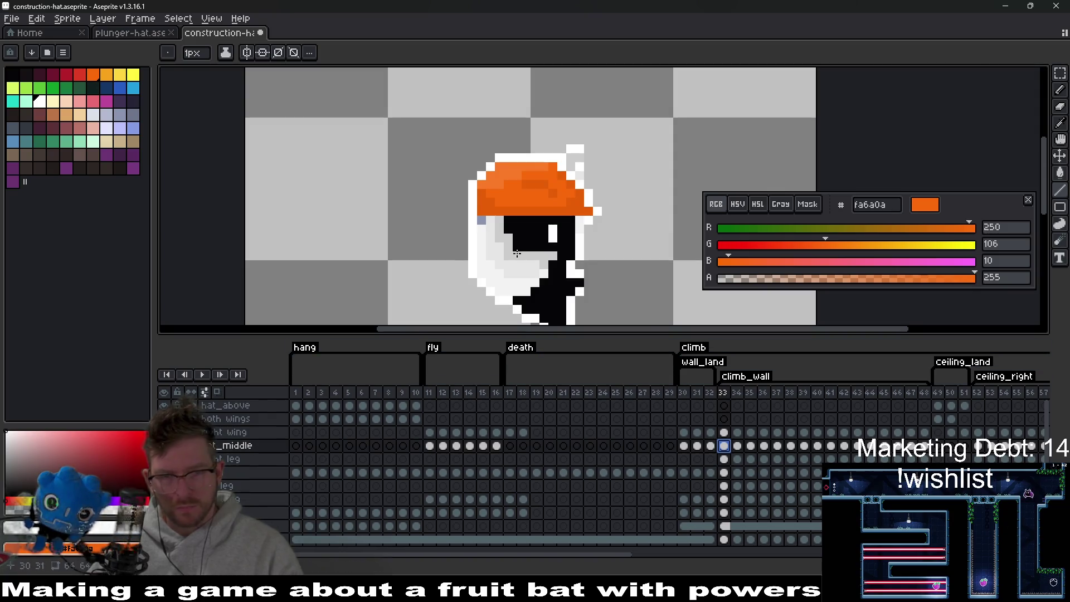
pyautogui.scroll(3, 481, 220)
pyautogui.scroll(-3, 591, 283)
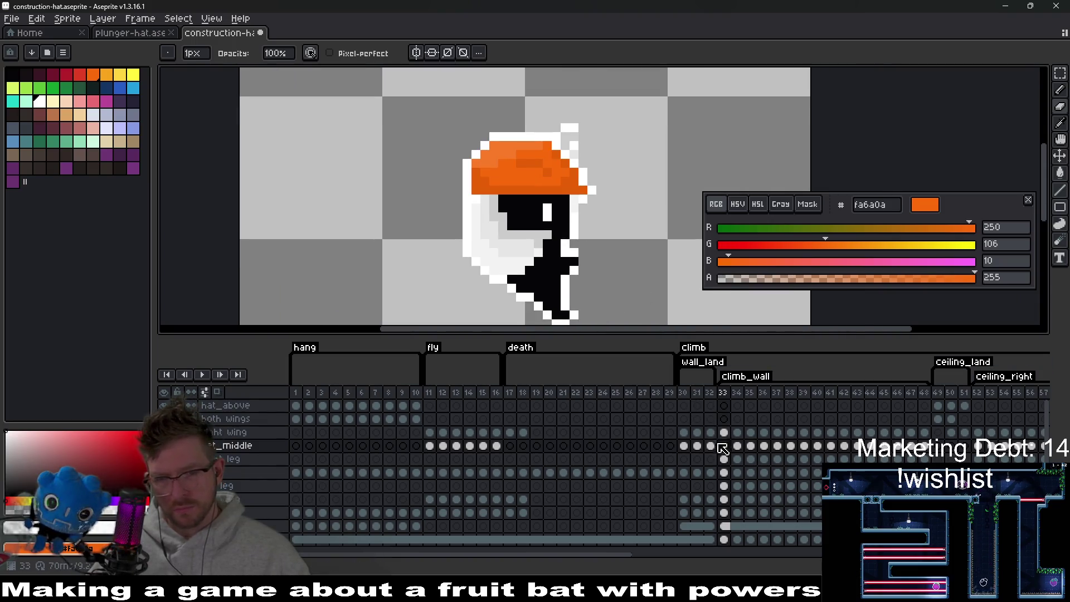
pyautogui.click(737, 447)
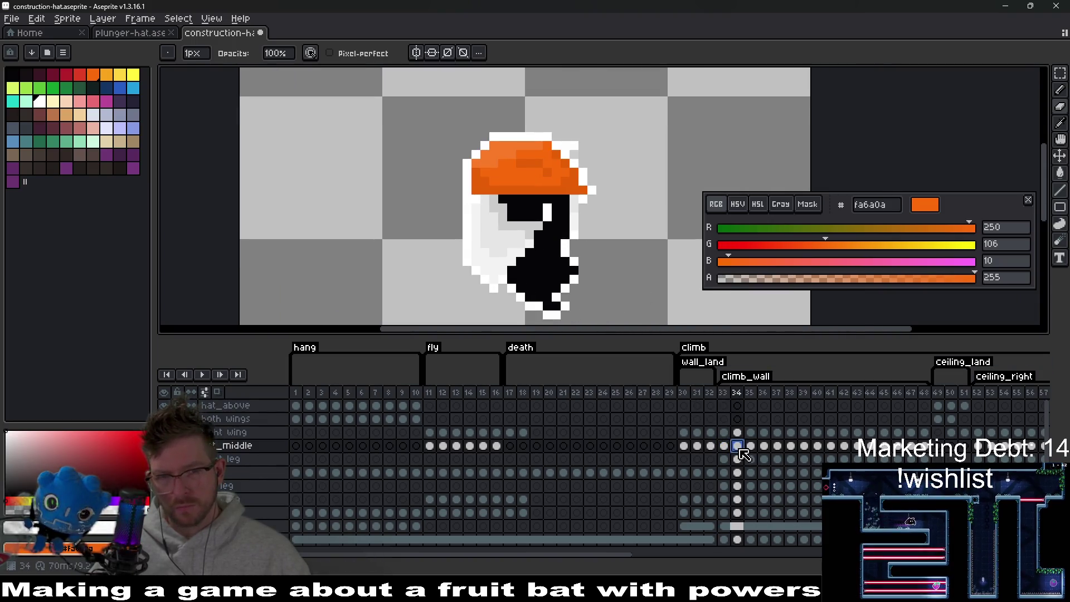
pyautogui.click(751, 446)
pyautogui.click(766, 446)
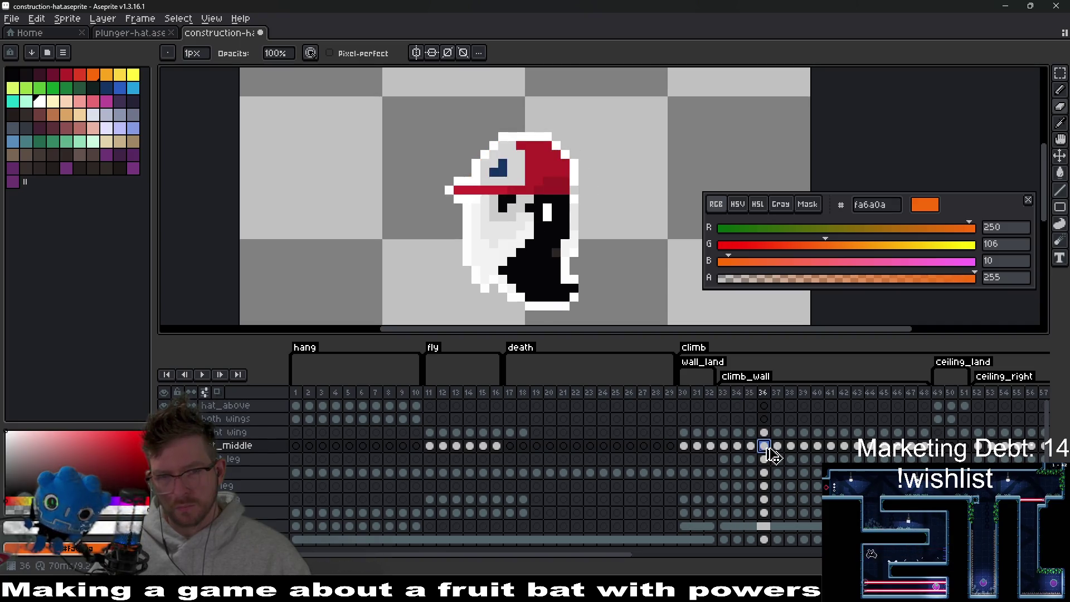
pyautogui.click(781, 448)
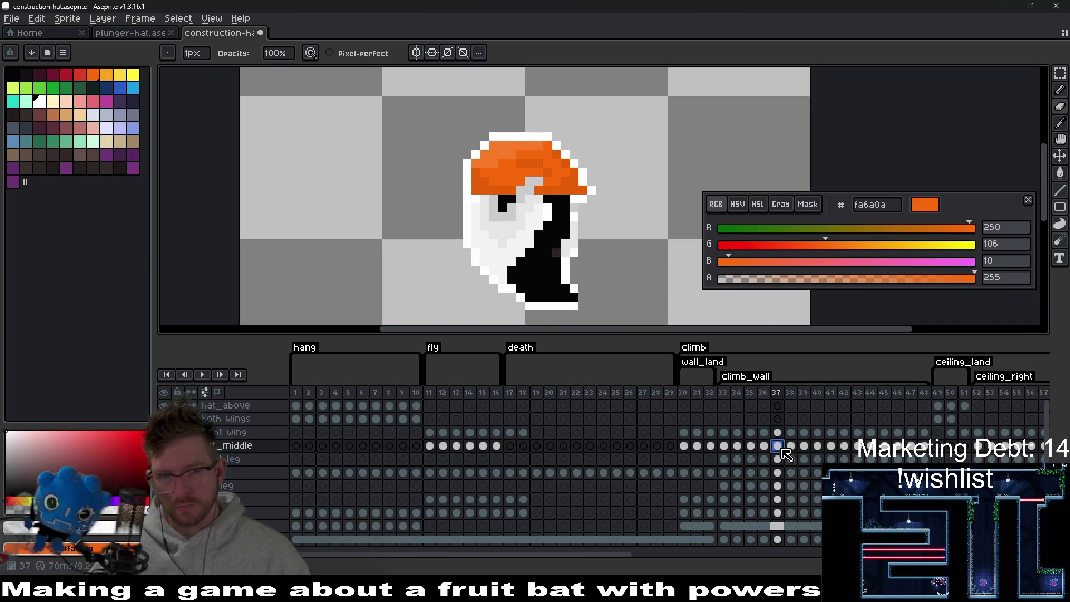
pyautogui.click(791, 448)
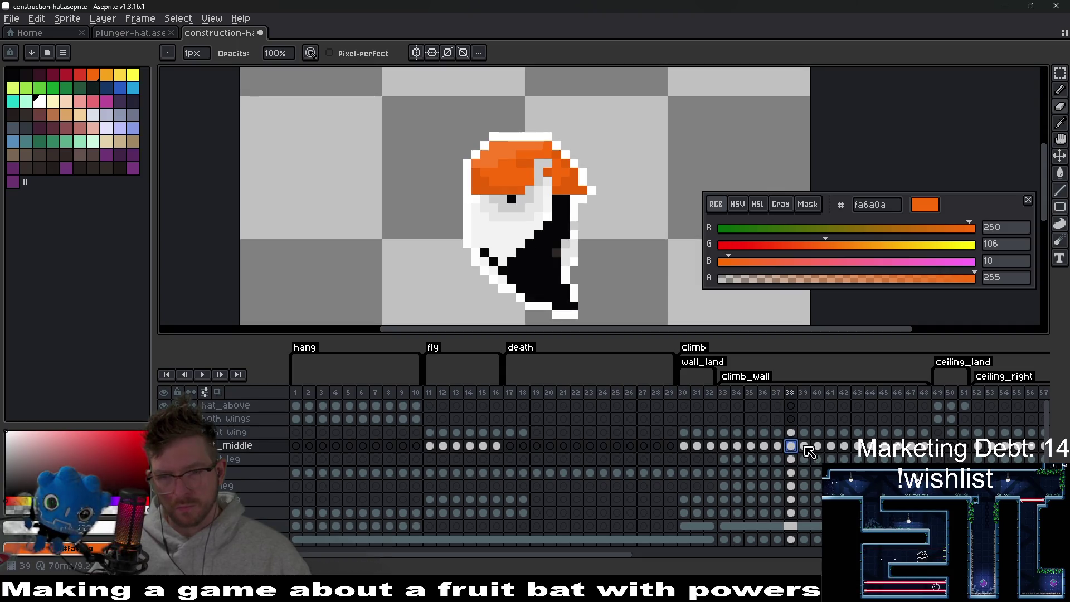
pyautogui.click(804, 447)
pyautogui.click(818, 447)
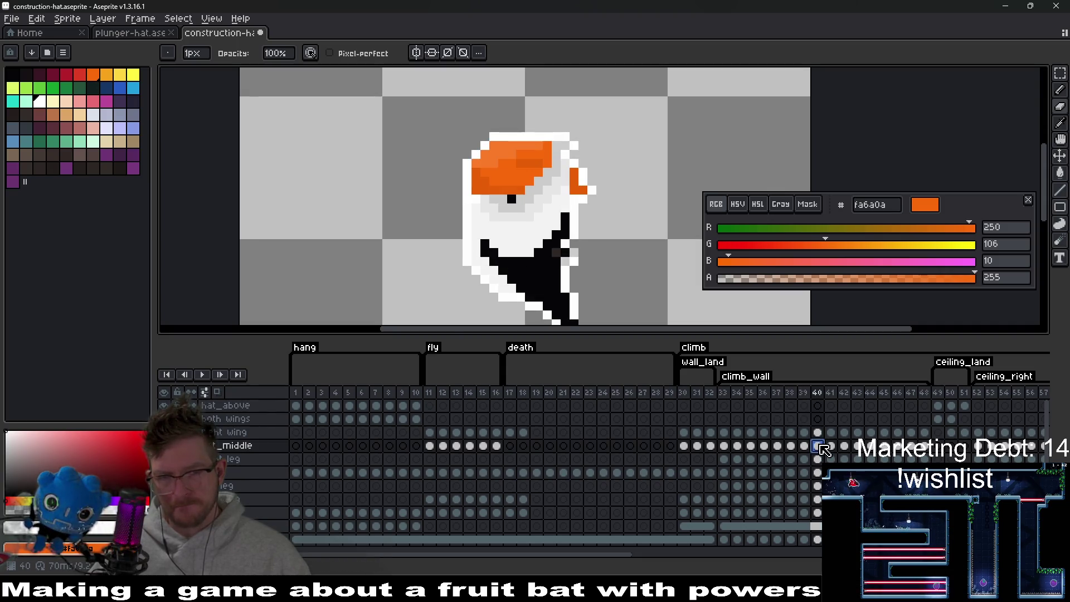
pyautogui.click(832, 447)
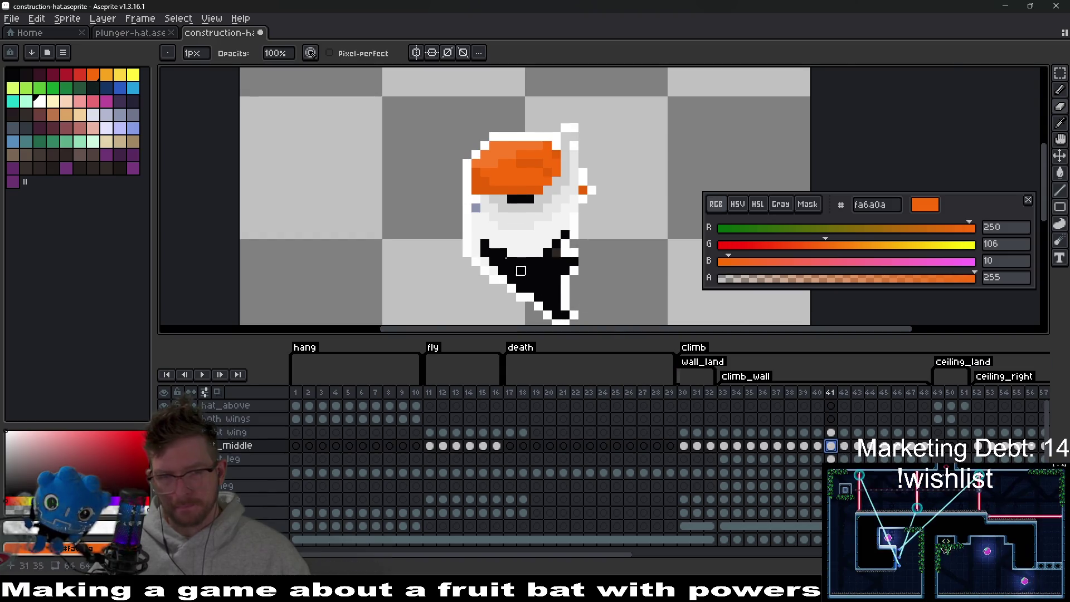
pyautogui.scroll(2, 485, 210)
pyautogui.press('-')
pyautogui.press('-')
pyautogui.press('-')
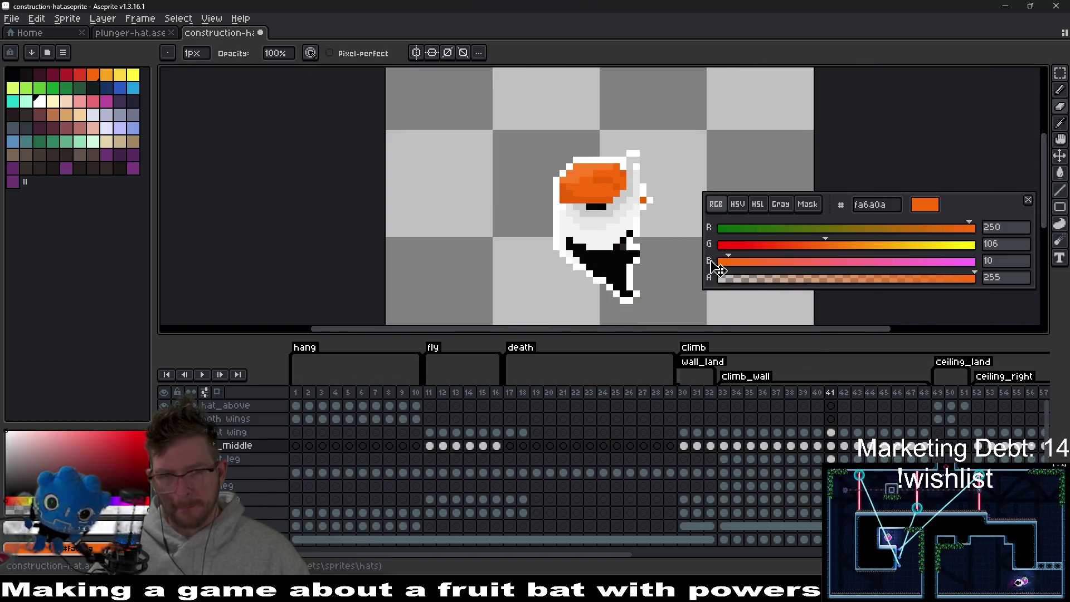
# Play the animation and compare frame 42's orange hat with frame 43's red cap.
pyautogui.click(844, 446)
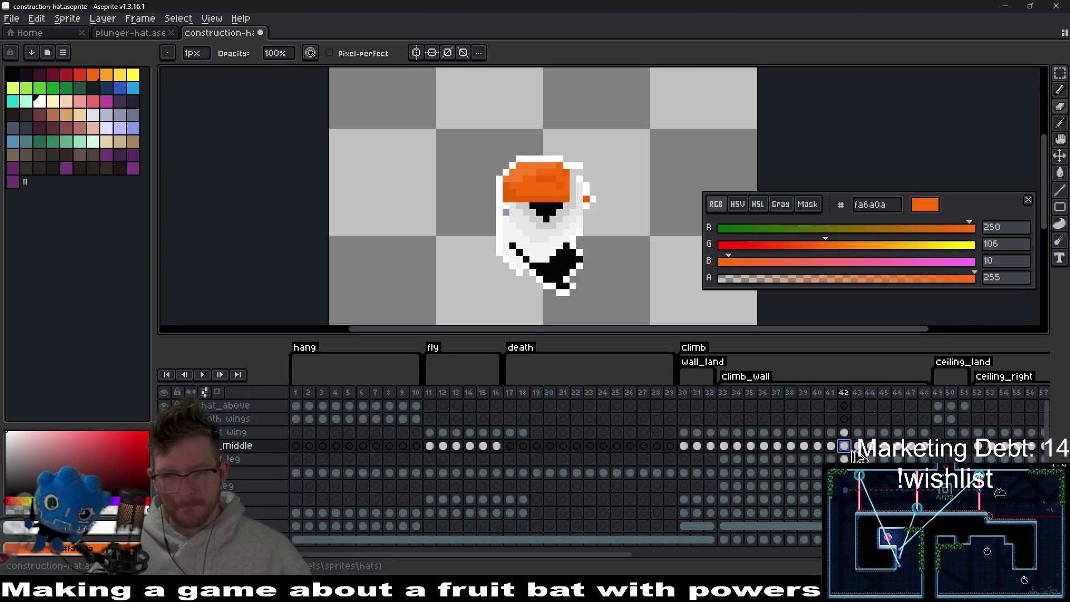
pyautogui.scroll(2, 516, 211)
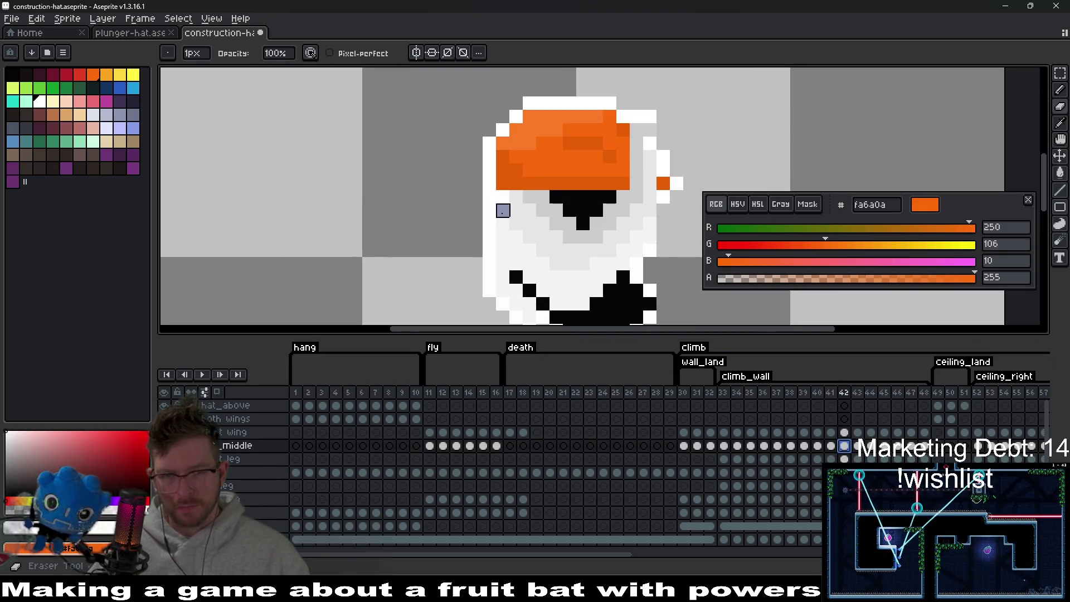
pyautogui.press('Return')
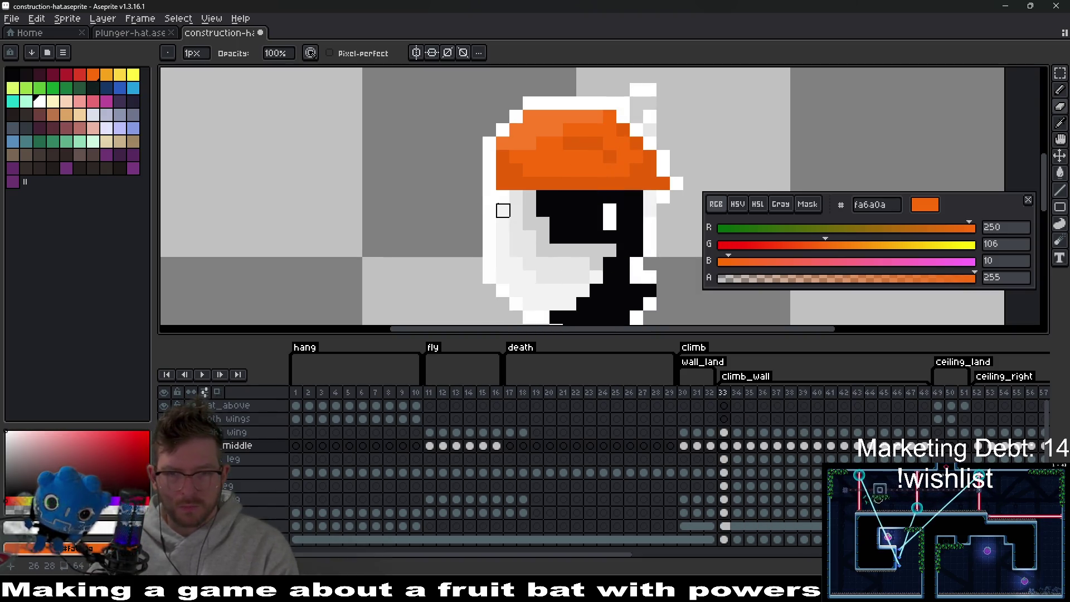
pyautogui.press('Return')
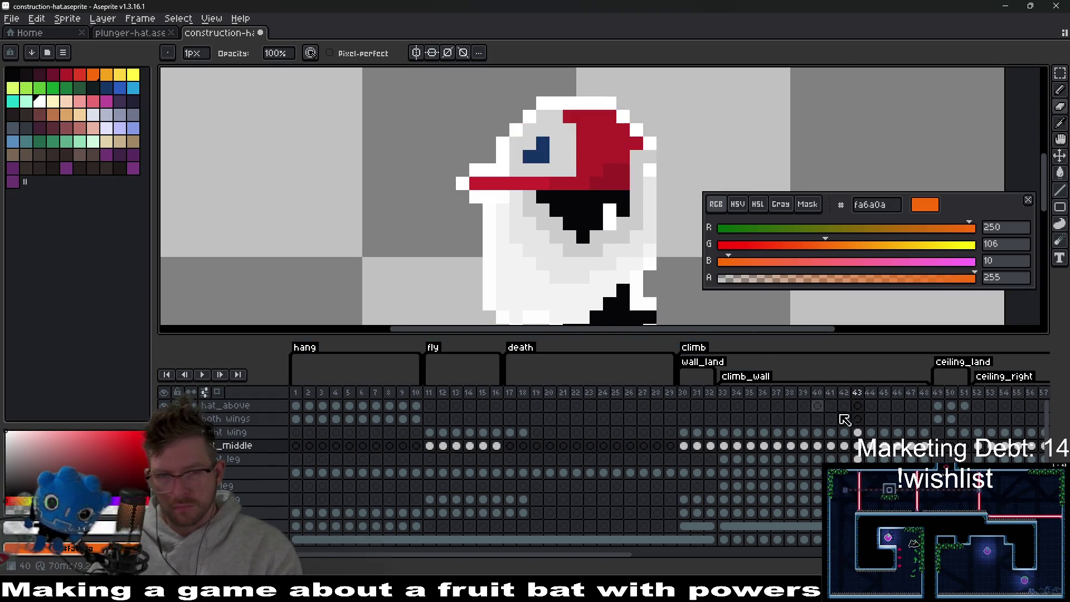
pyautogui.press('Right')
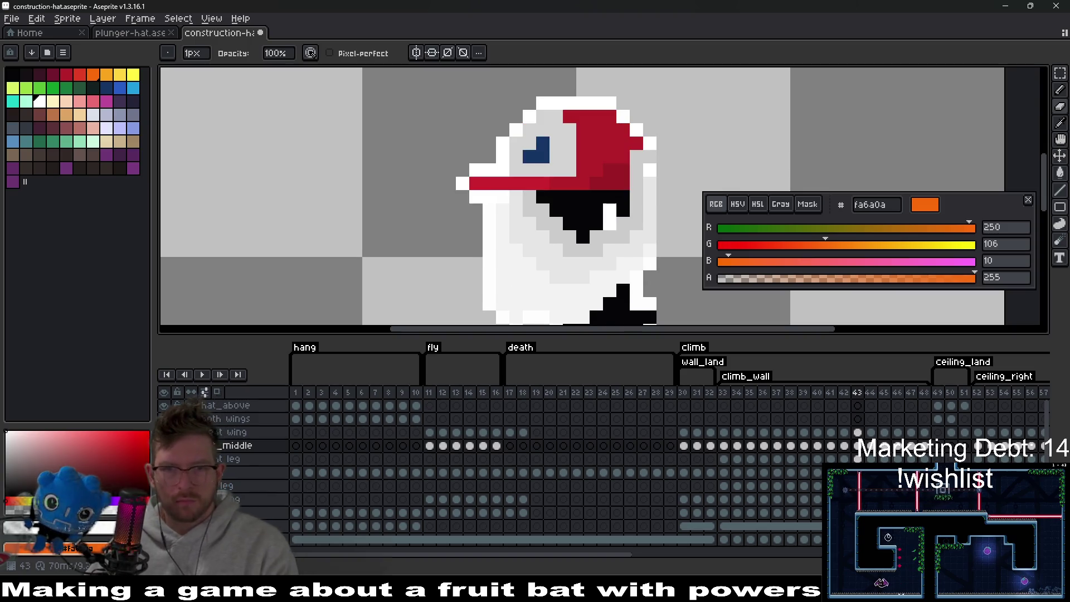
pyautogui.press('Left')
pyautogui.press('Right')
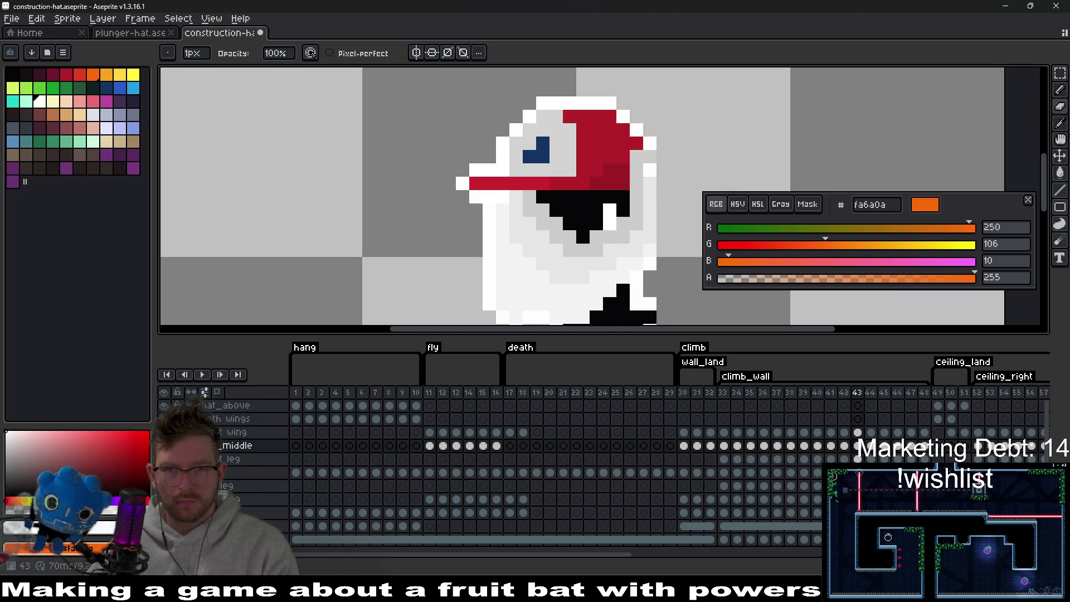
pyautogui.scroll(-3, 636, 261)
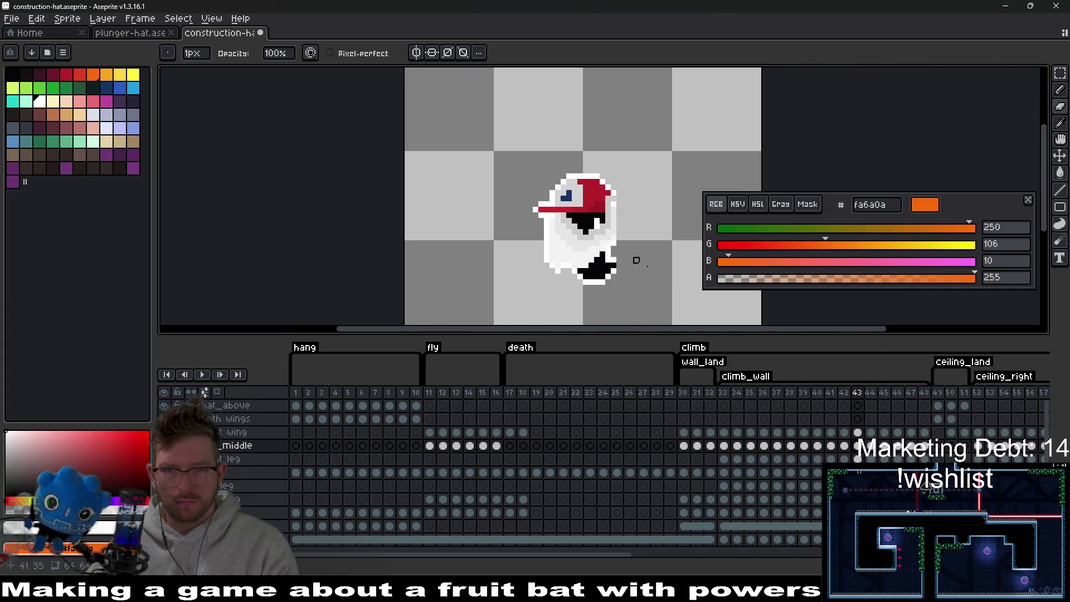
# Copy frame 42's hat cel and paste it onto frames 43 and 44.
pyautogui.click(845, 446)
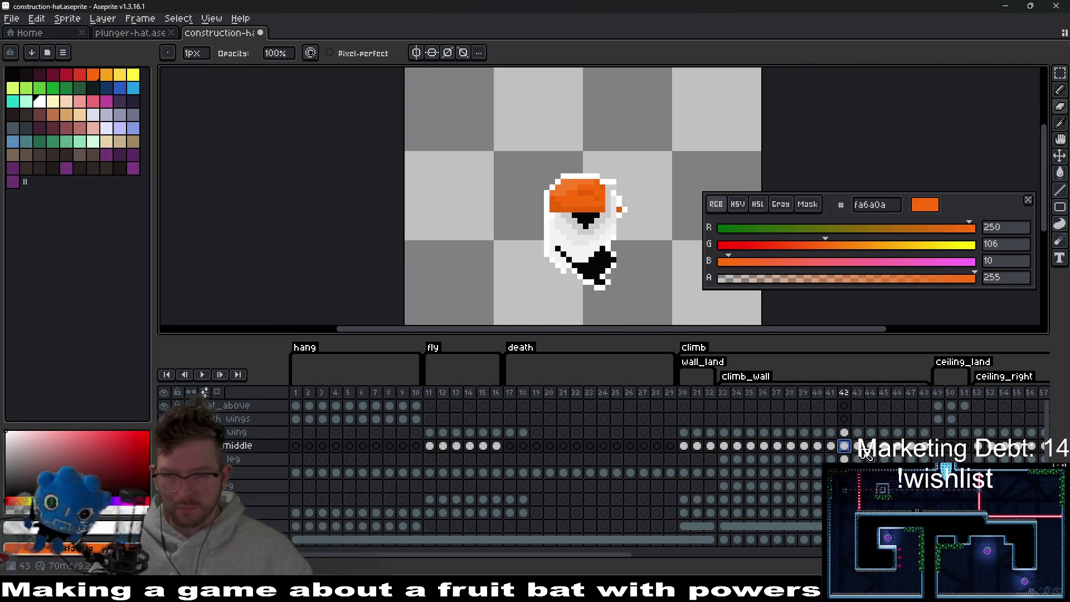
pyautogui.hotkey('ctrl', 'c')
pyautogui.click(858, 446)
pyautogui.hotkey('ctrl', 'v')
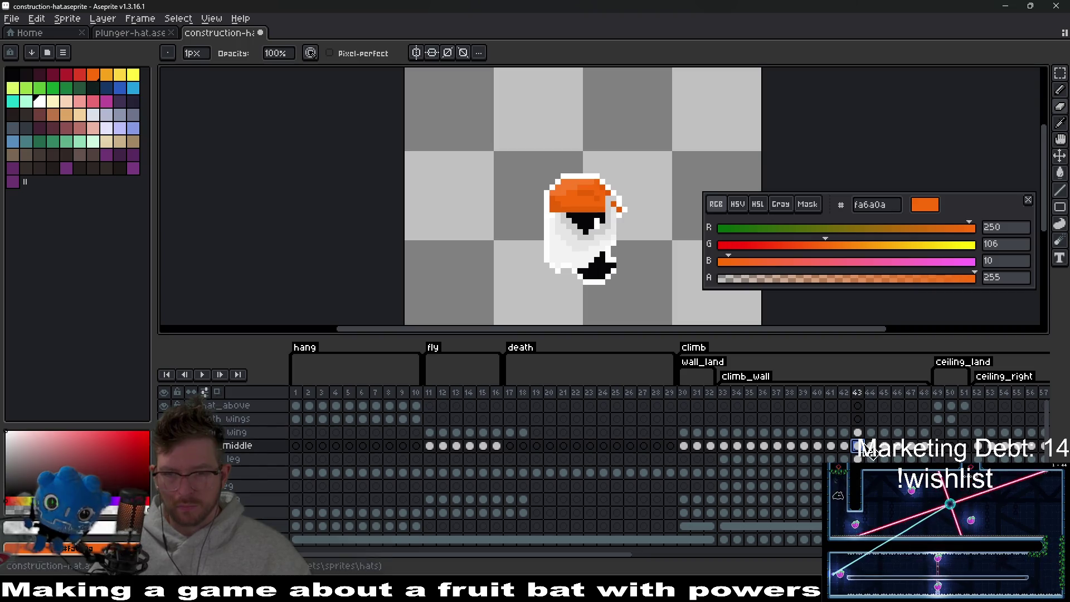
pyautogui.click(871, 446)
pyautogui.hotkey('ctrl', 'v')
# Paste the orange hat onto frames 45 to 48, then switch to the notes app.
pyautogui.click(885, 446)
pyautogui.click(898, 446)
pyautogui.hotkey('ctrl', 'v')
pyautogui.click(899, 446)
pyautogui.hotkey('ctrl', 'v')
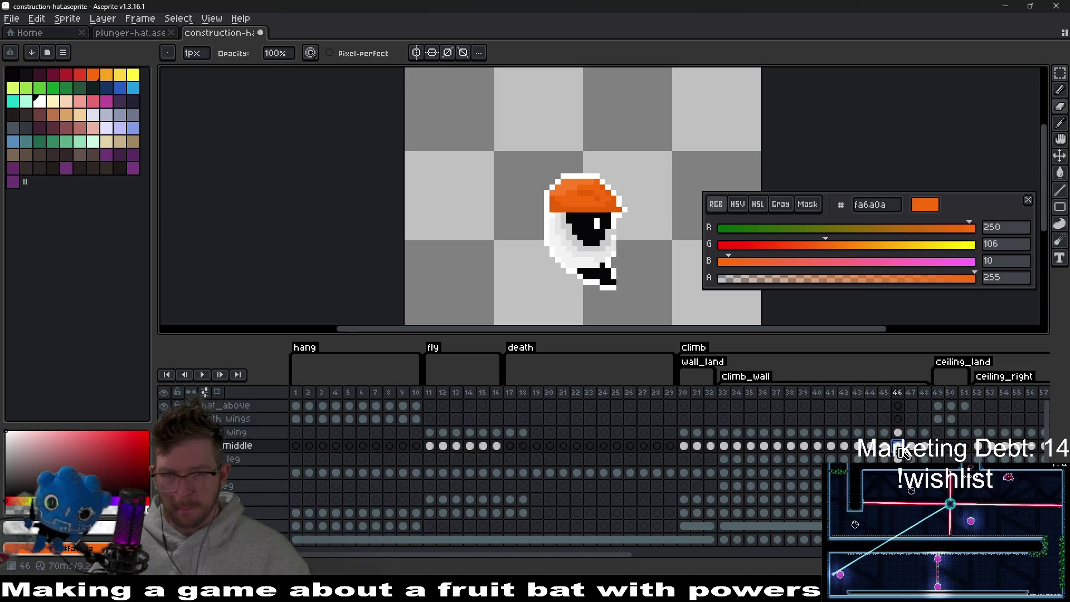
pyautogui.click(912, 447)
pyautogui.hotkey('ctrl', 'v')
pyautogui.click(925, 446)
pyautogui.hotkey('ctrl', 'v')
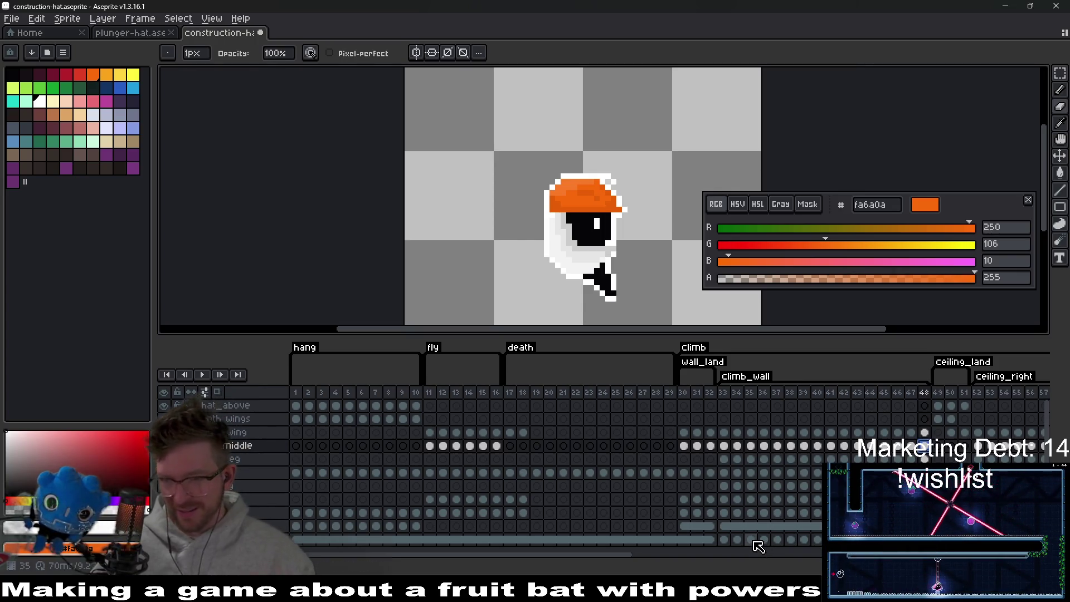
pyautogui.hotkey('alt', 'Tab')
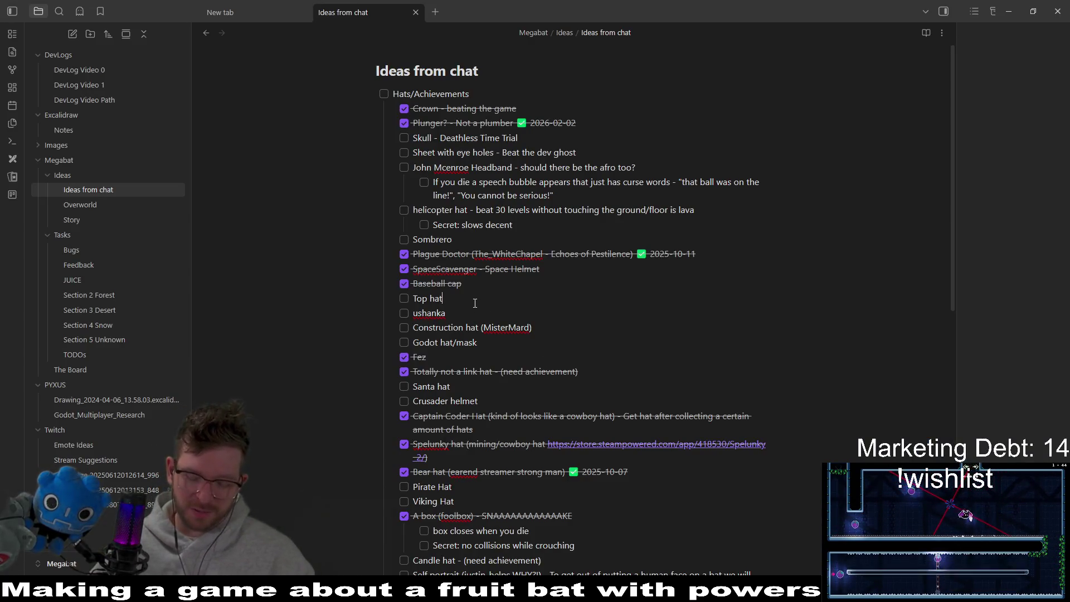
# Add a 'Big Toast' checklist item below Top hat in the hats list.
pyautogui.press('Return')
pyautogui.write('Big Toast')
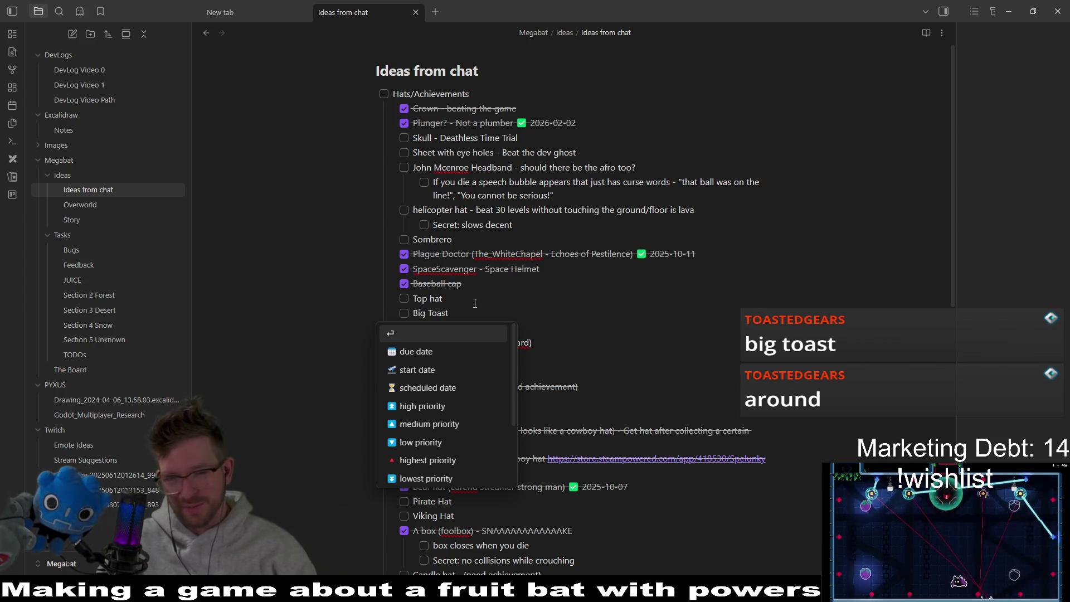
pyautogui.press('Return')
pyautogui.press('BackSpace')
pyautogui.click(477, 303)
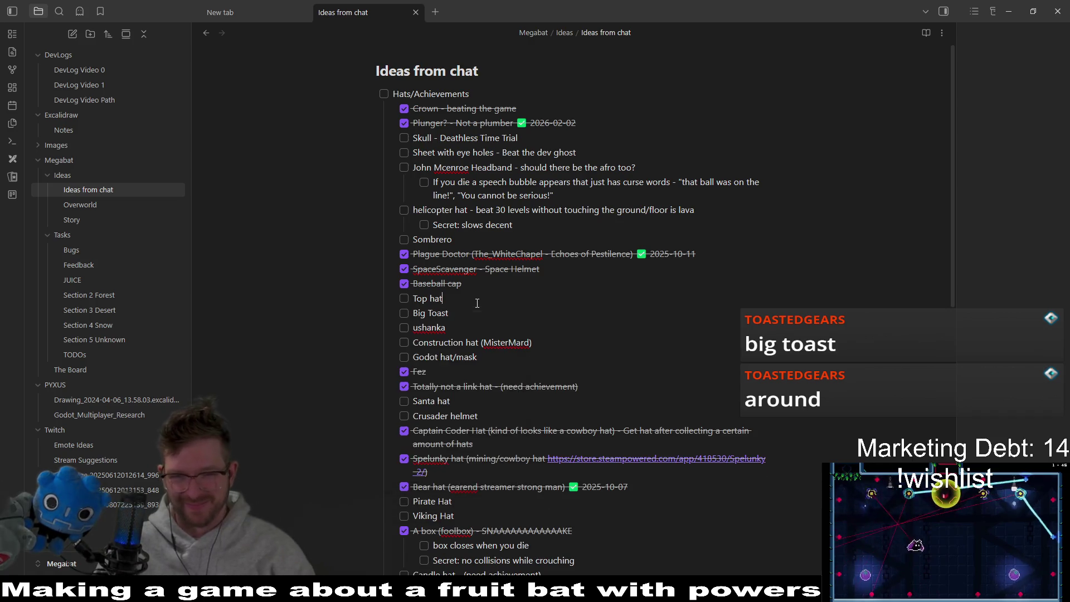
# Capitalise 'ushanka' to 'Ushanka' and return to the construction-hat sprite in Aseprite.
pyautogui.click(418, 327)
pyautogui.press('BackSpace')
pyautogui.press('Escape')
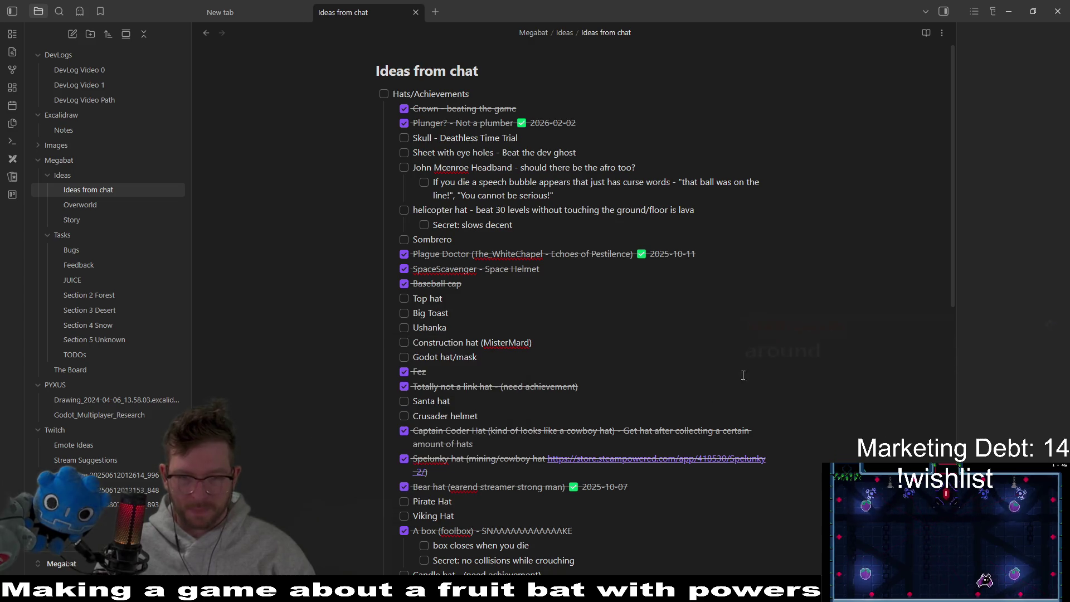
pyautogui.moveTo(779, 590)
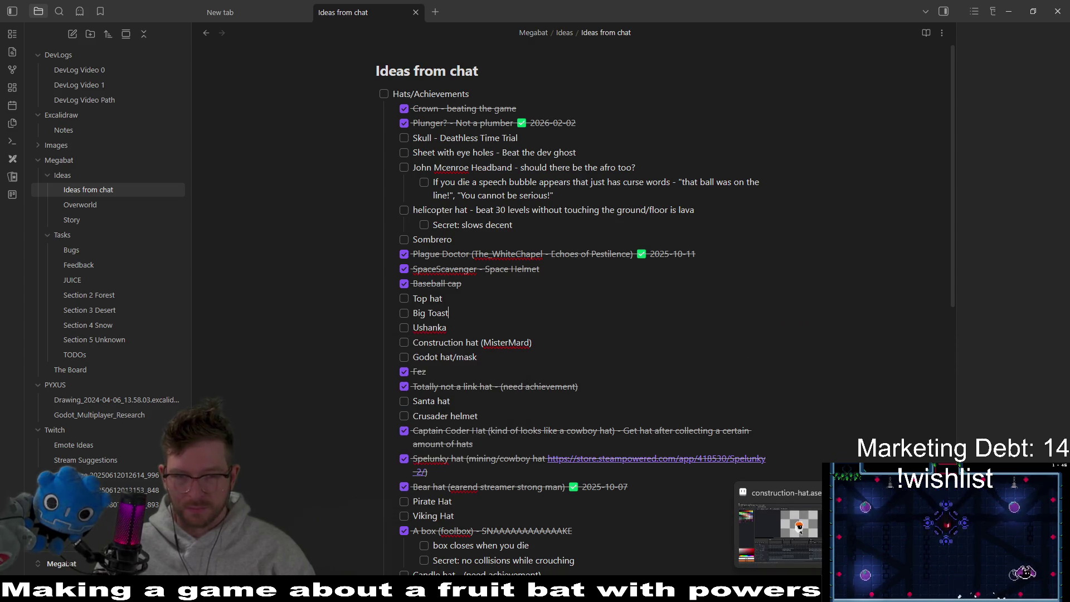
pyautogui.click(779, 529)
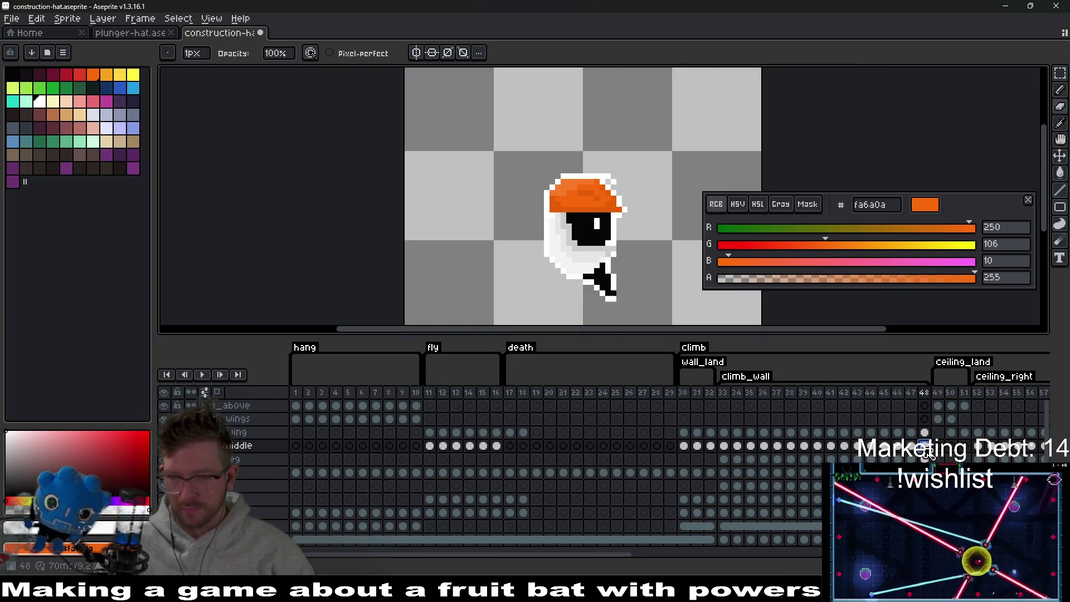
pyautogui.hscroll(4, 597, 300)
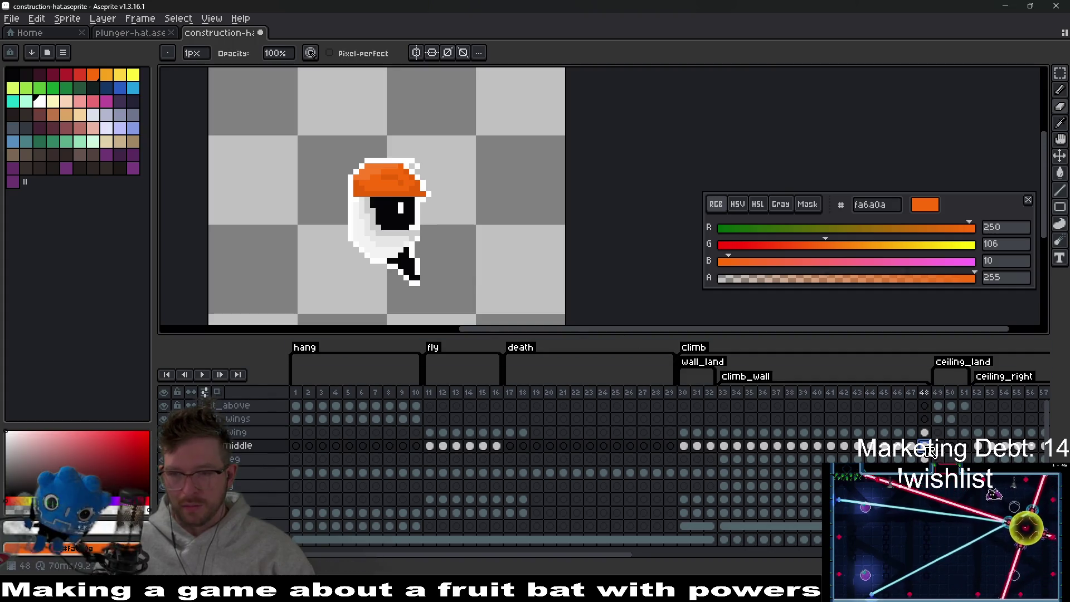
pyautogui.moveTo(684, 446); pyautogui.dragTo(713, 450)
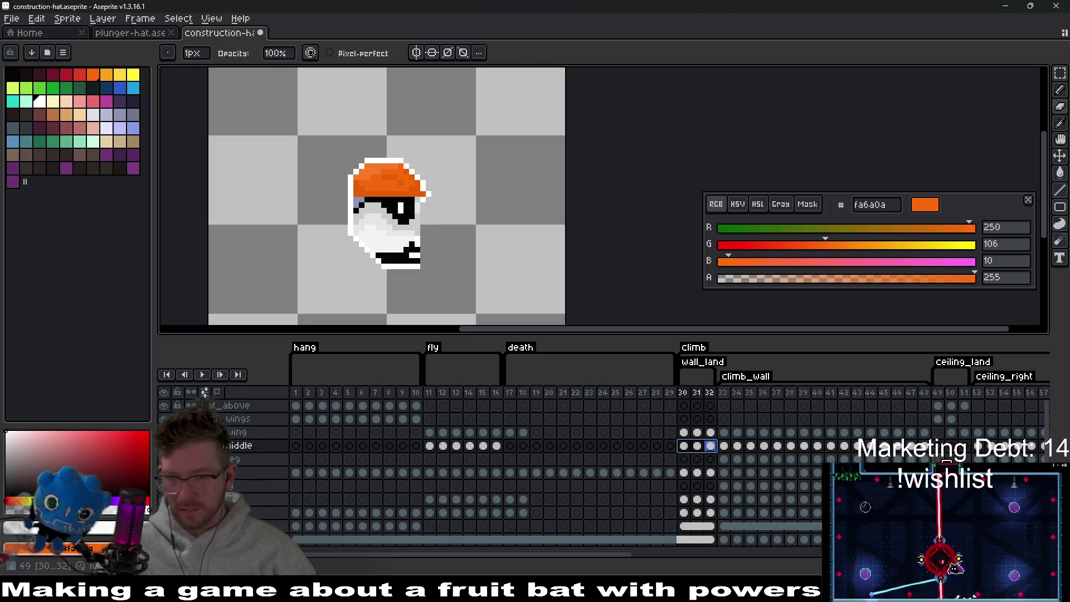
pyautogui.click(942, 407)
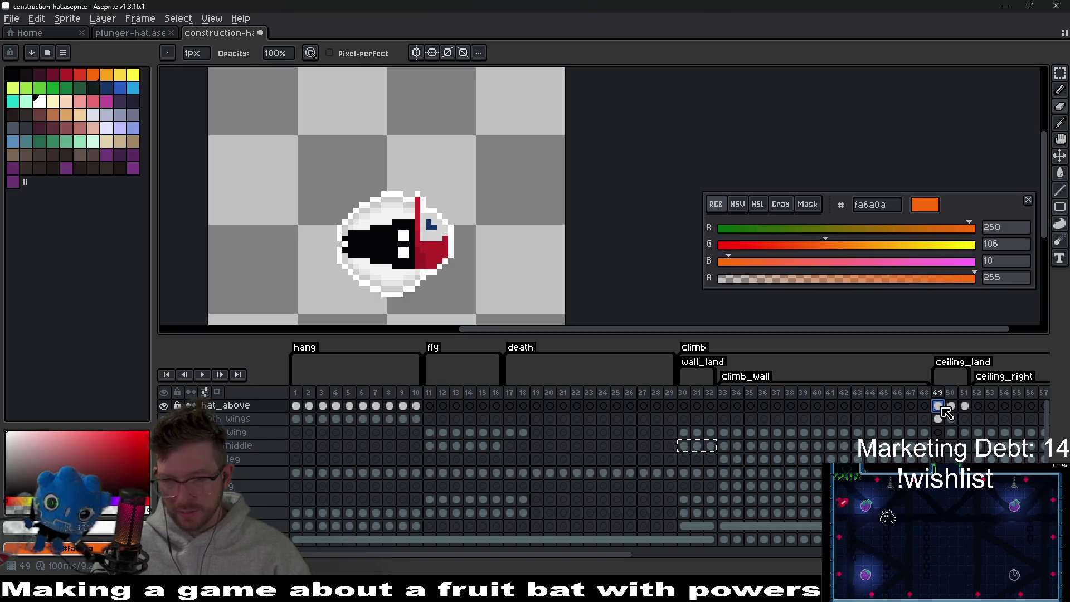
pyautogui.moveTo(970, 407)
pyautogui.mouseDown()
pyautogui.moveTo(694, 446)
pyautogui.moveTo(705, 452)
pyautogui.mouseUp()
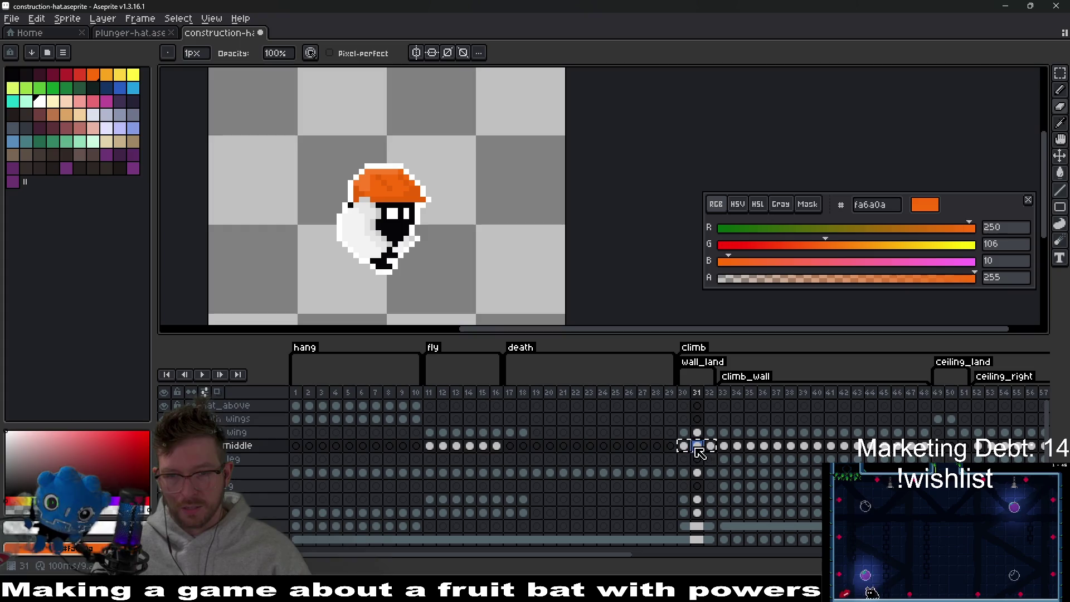
pyautogui.click(690, 448)
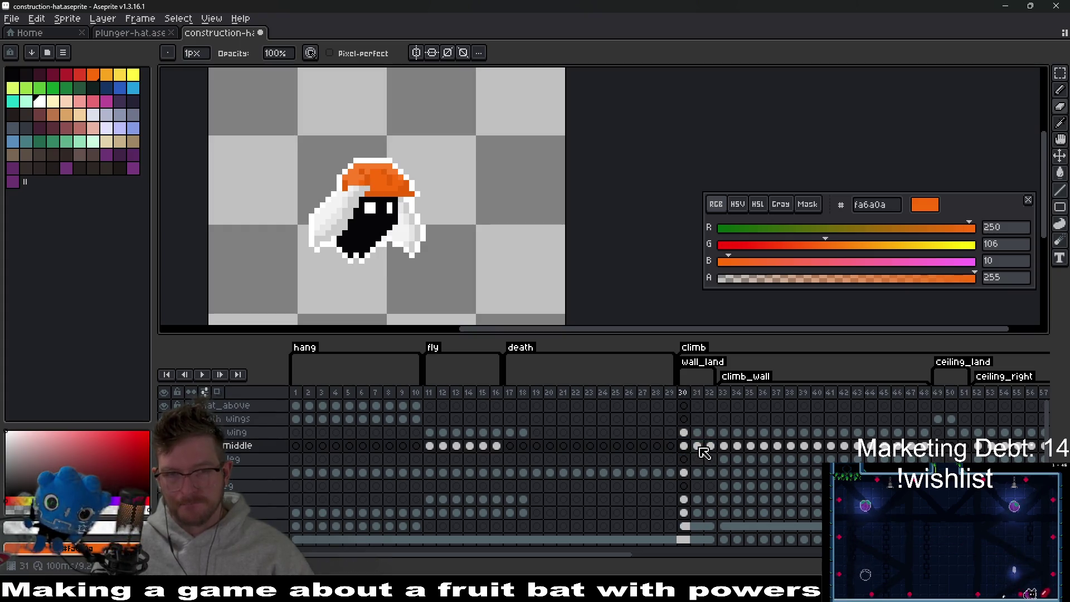
pyautogui.click(712, 447)
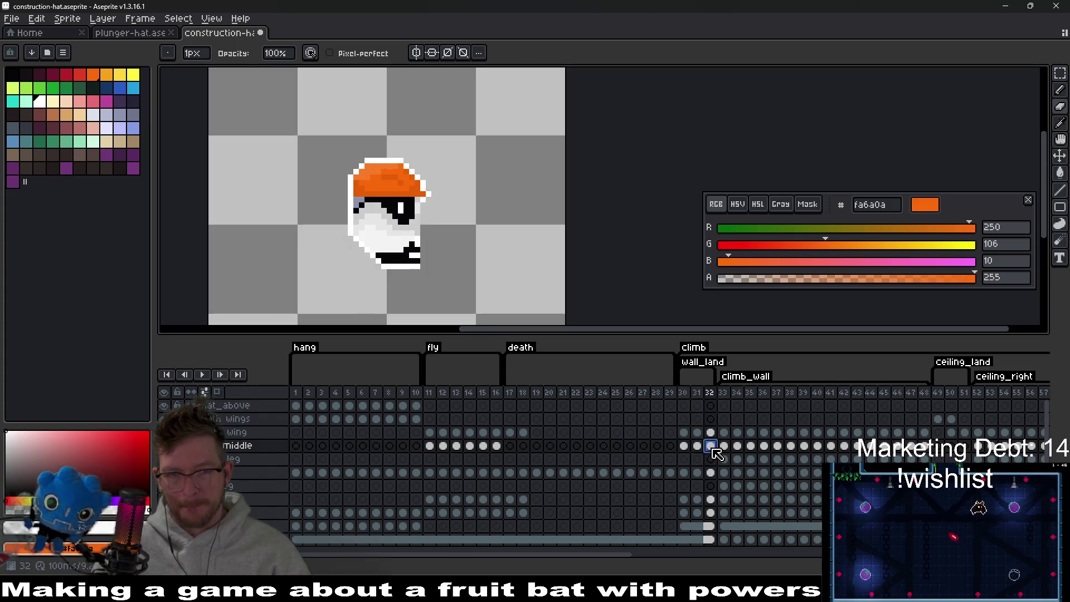
pyautogui.press('Left')
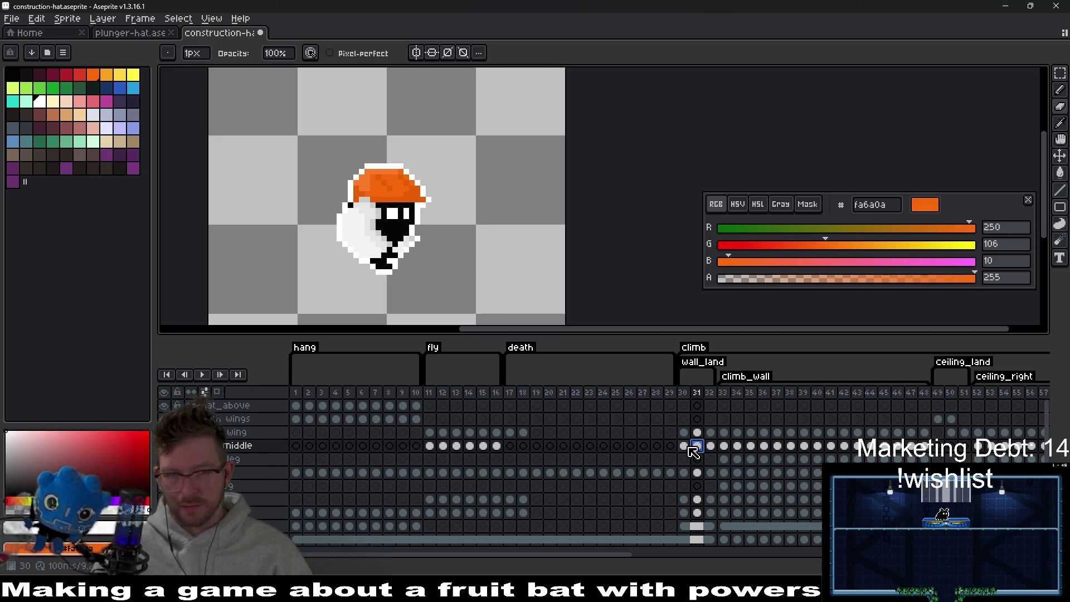
pyautogui.press('Left')
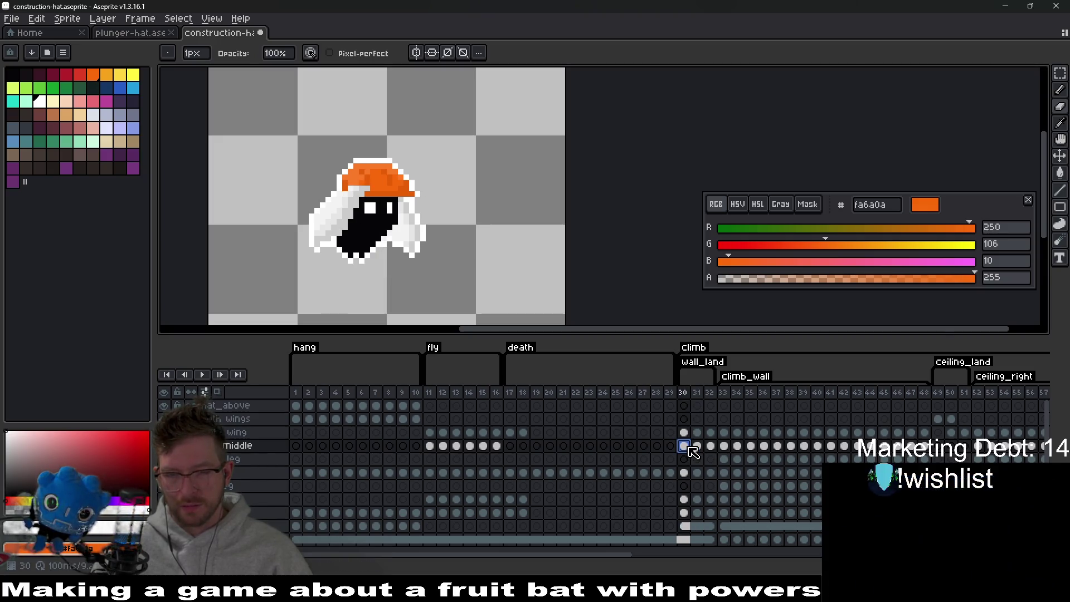
pyautogui.click(698, 447)
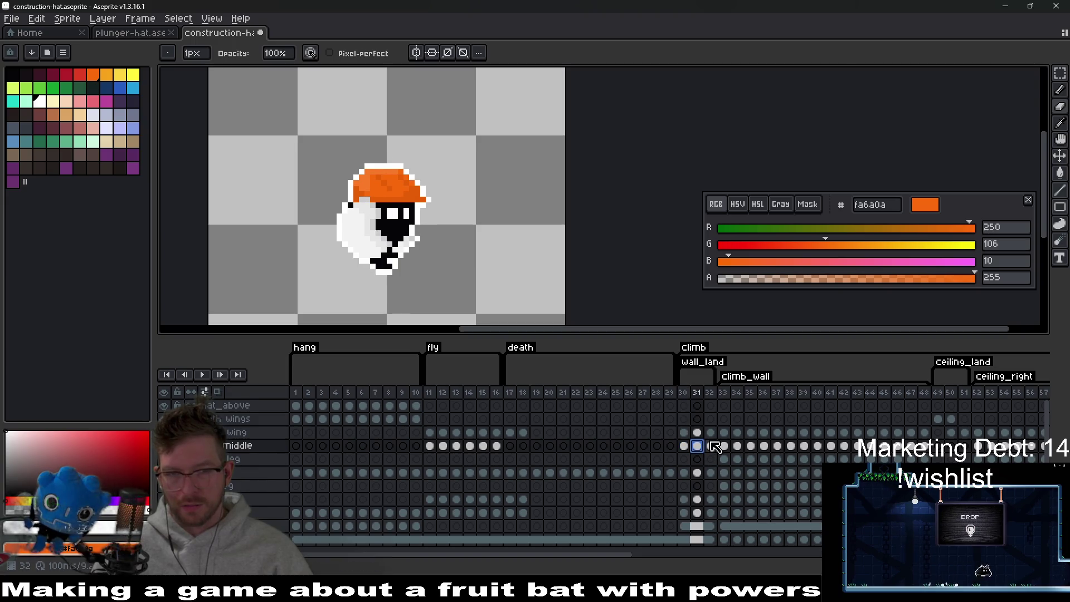
pyautogui.click(711, 446)
pyautogui.click(684, 446)
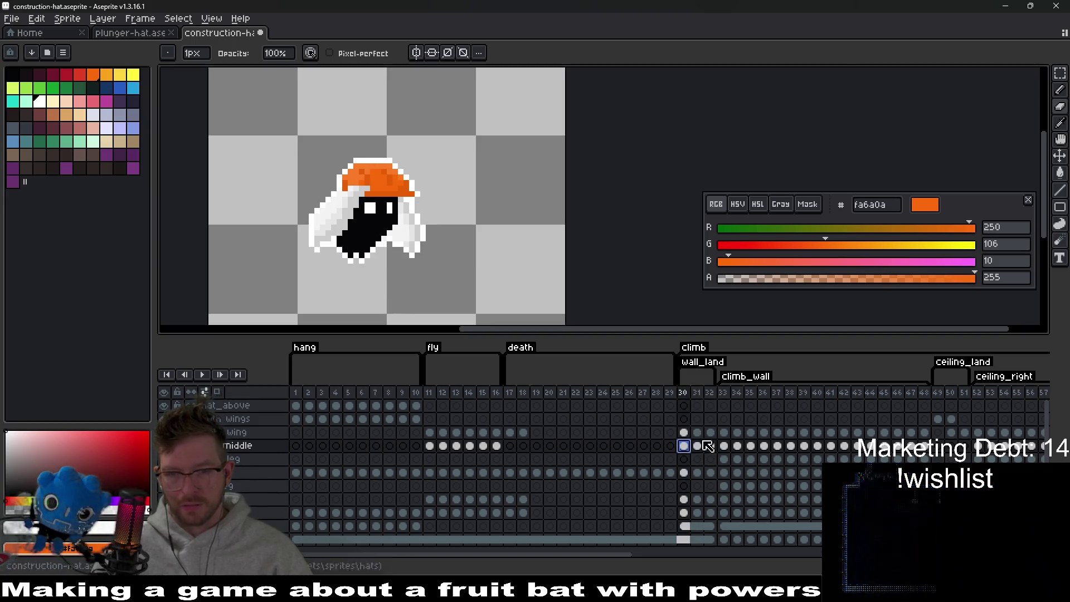
pyautogui.click(952, 406)
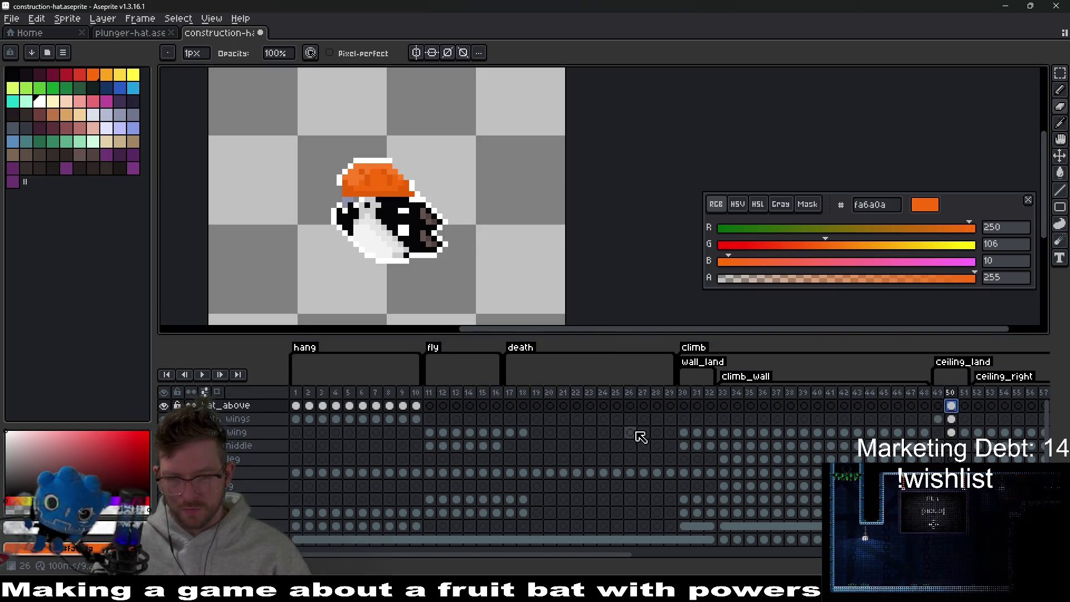
pyautogui.click(712, 433)
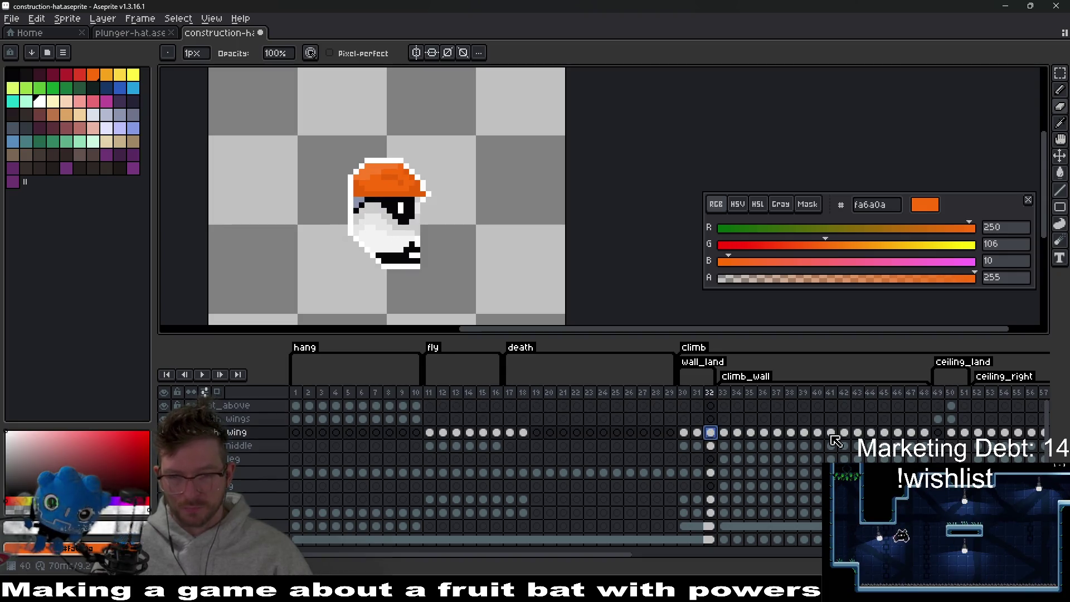
pyautogui.click(965, 406)
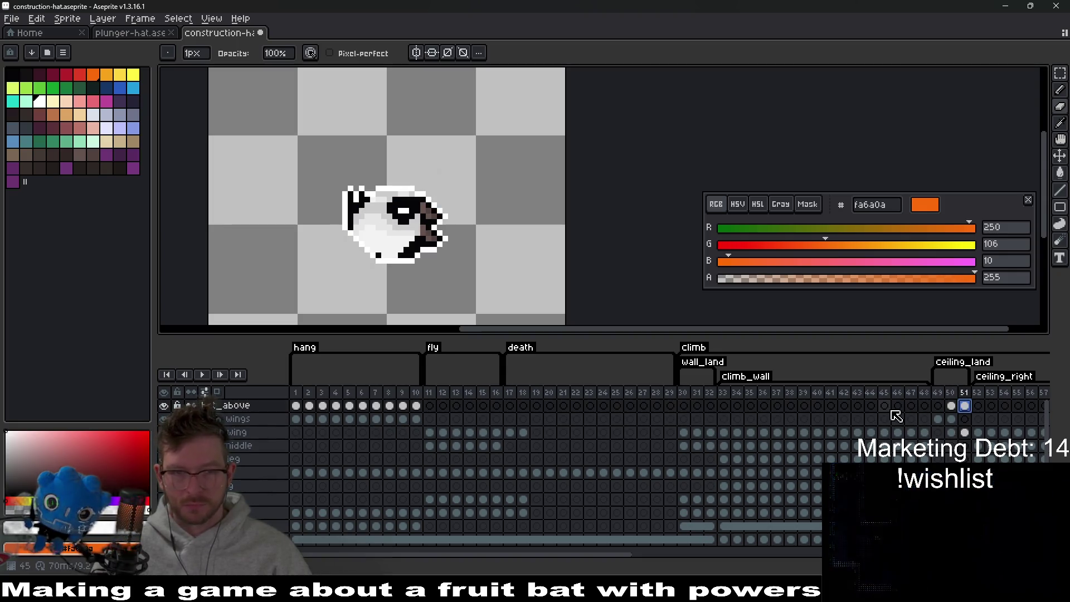
pyautogui.click(712, 447)
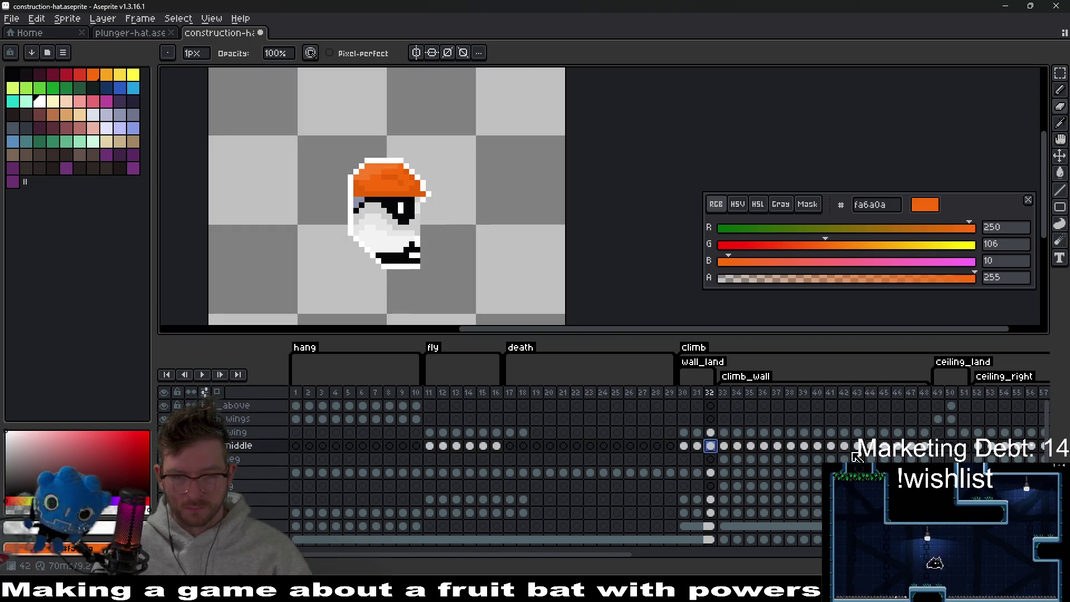
pyautogui.click(965, 406)
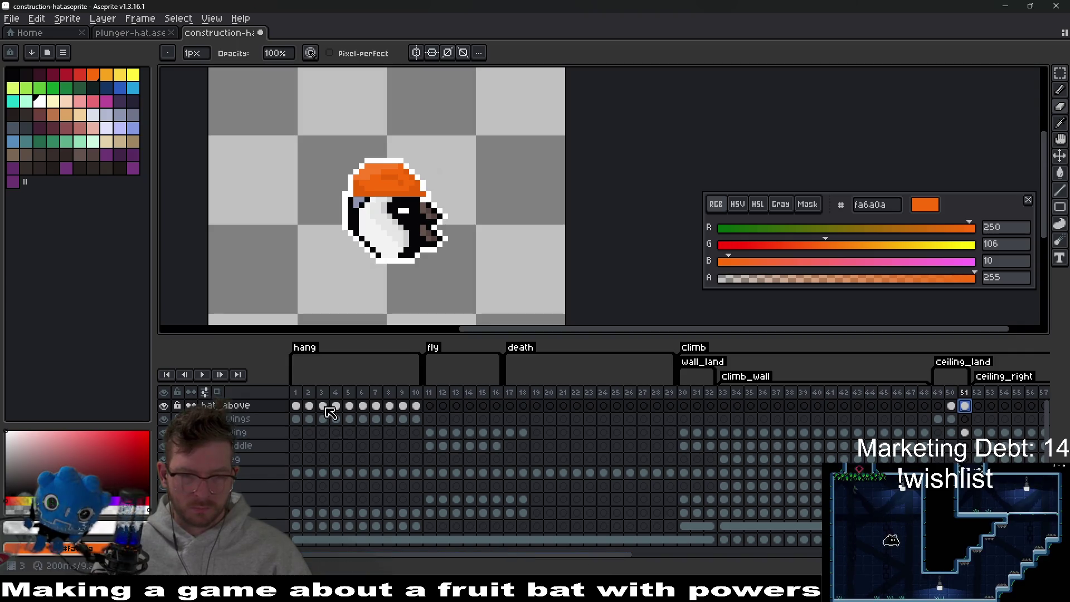
pyautogui.click(296, 406)
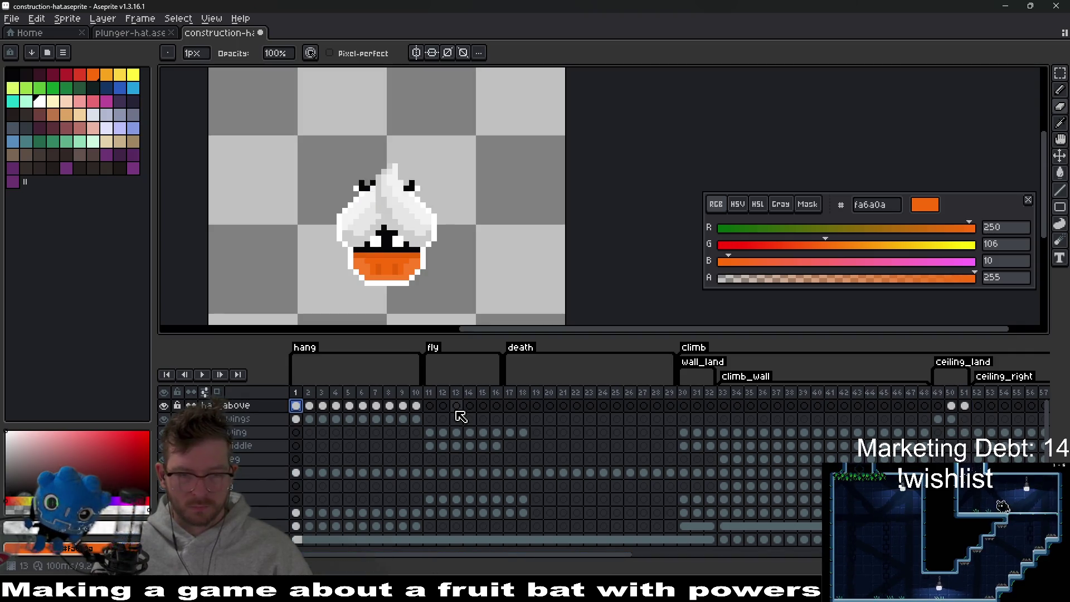
pyautogui.click(938, 406)
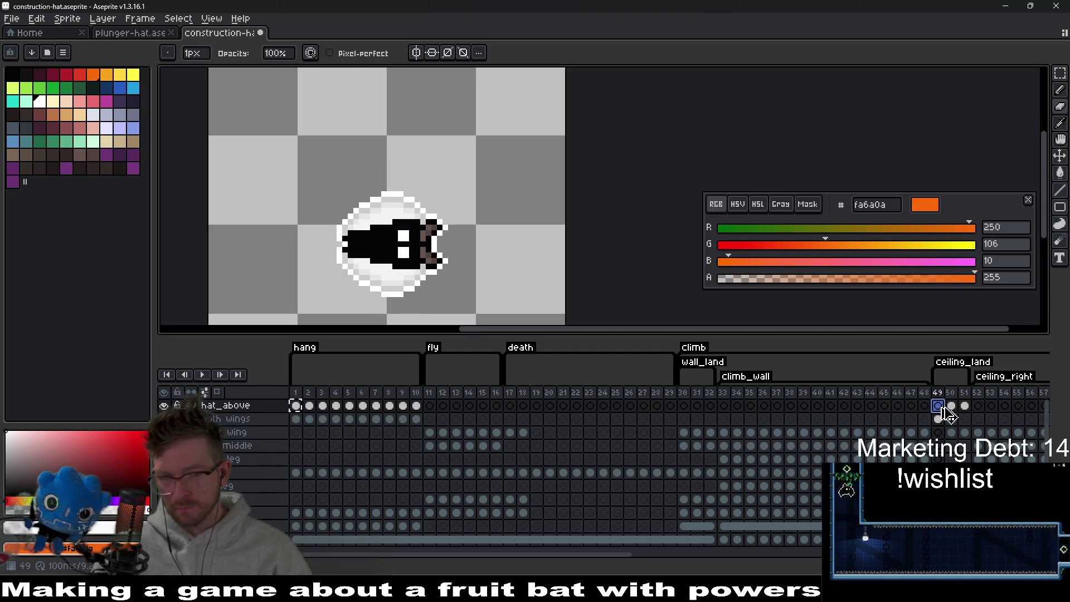
pyautogui.press('m')
# Rotate the frame 49 hat to -90 degrees and place it on the bat's head.
pyautogui.moveTo(323, 216)
pyautogui.mouseDown()
pyautogui.moveTo(446, 304)
pyautogui.moveTo(401, 257)
pyautogui.moveTo(490, 211)
pyautogui.mouseUp()
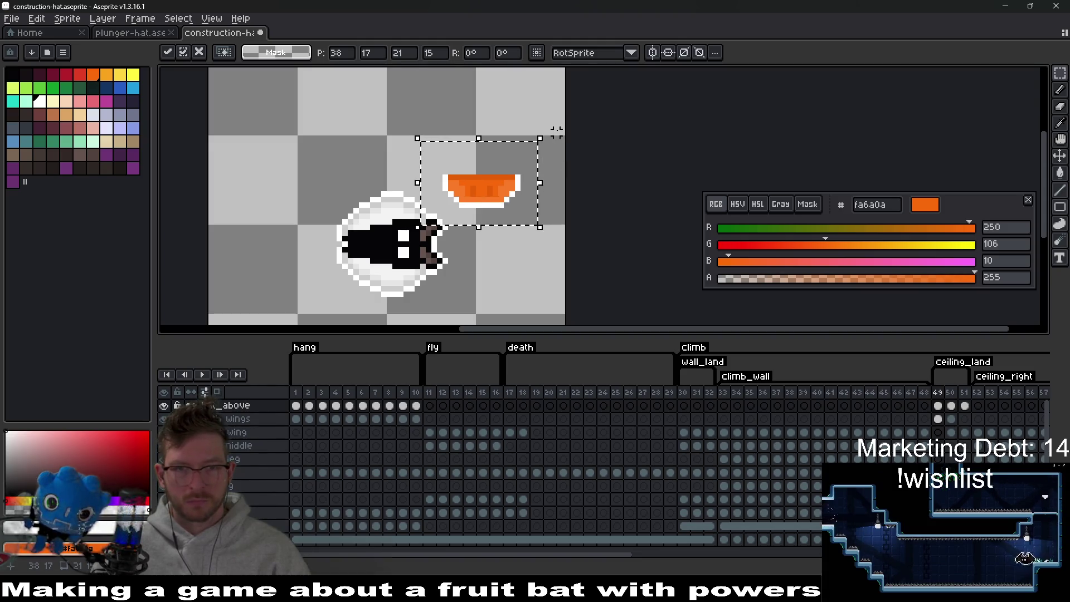
pyautogui.hotkey('ctrl', 'd')
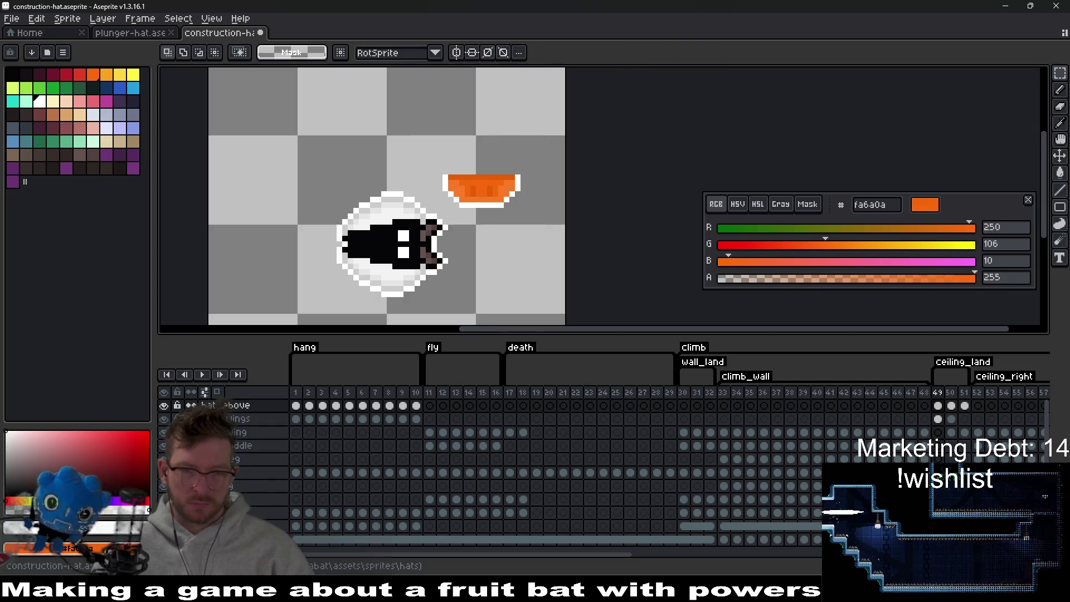
pyautogui.moveTo(406, 121); pyautogui.dragTo(563, 242)
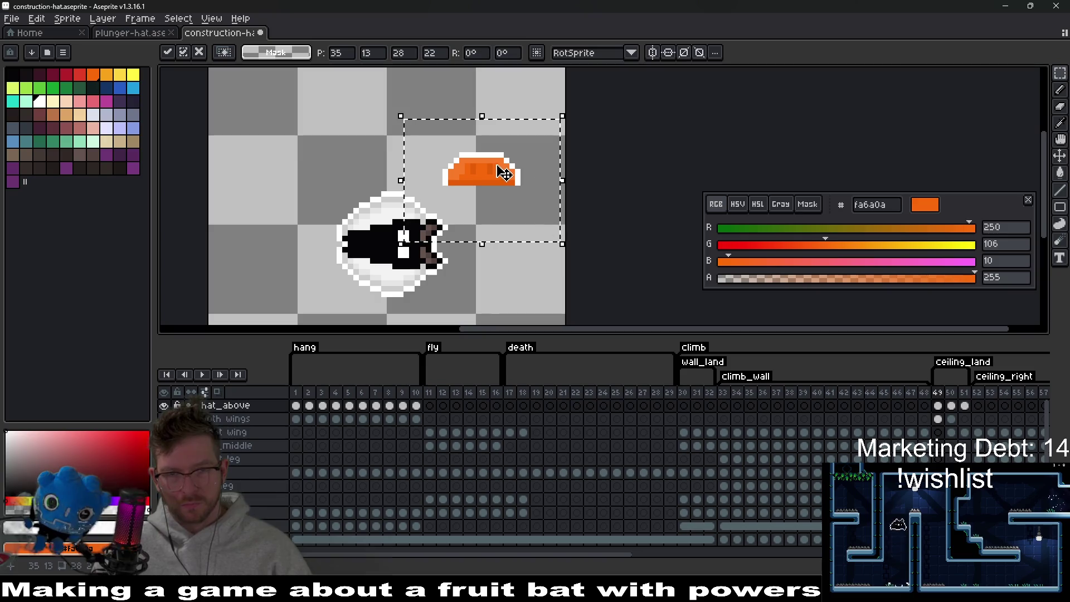
pyautogui.moveTo(563, 237); pyautogui.dragTo(574, 183)
pyautogui.click(477, 52)
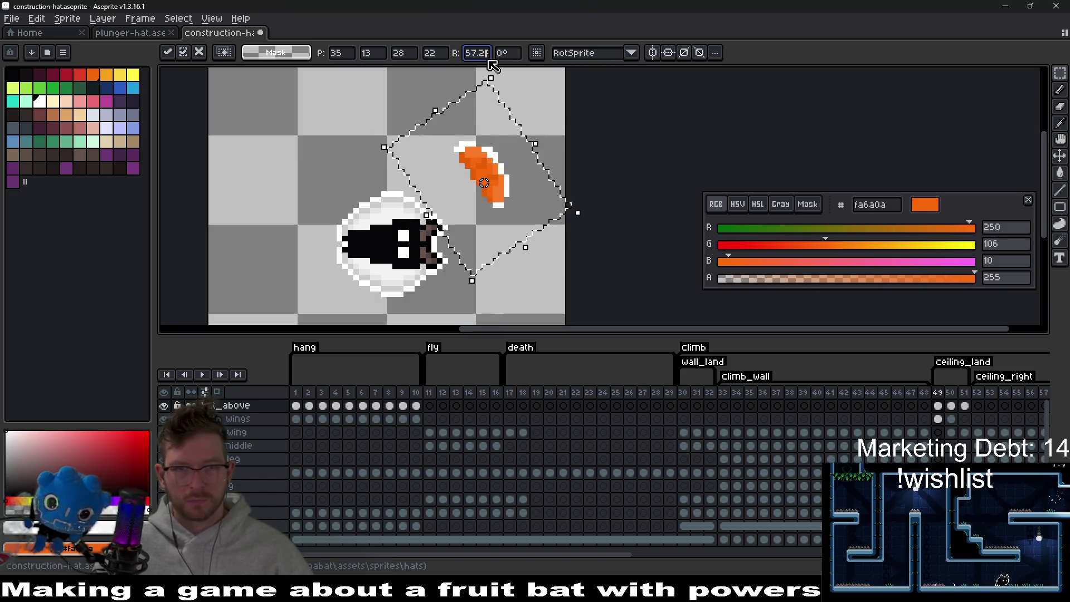
pyautogui.write('-90')
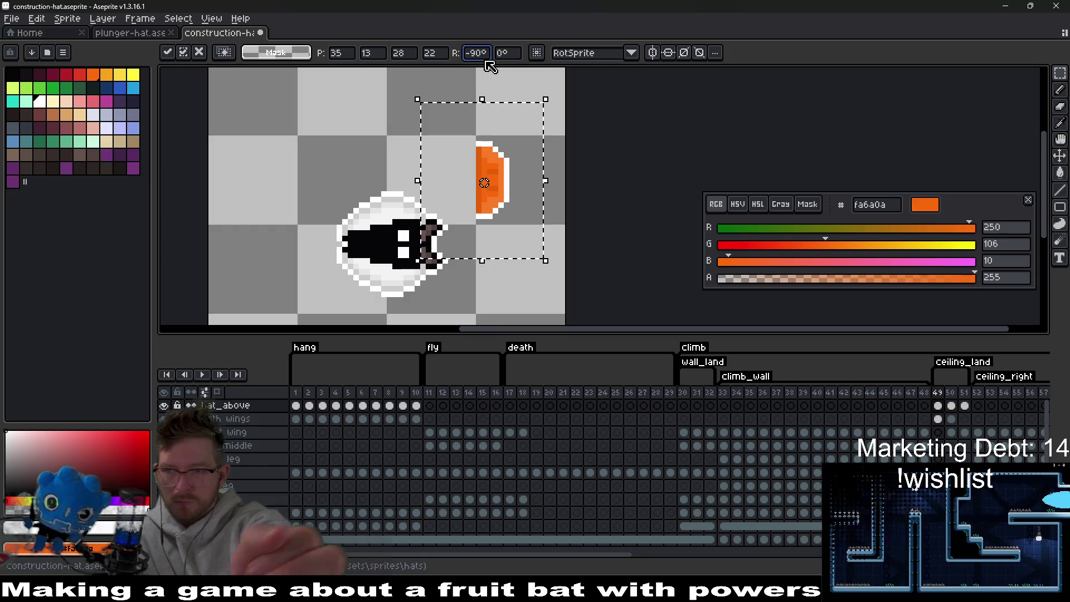
pyautogui.moveTo(502, 181)
pyautogui.mouseDown()
pyautogui.moveTo(489, 232)
pyautogui.moveTo(441, 251)
pyautogui.moveTo(444, 241)
pyautogui.mouseUp()
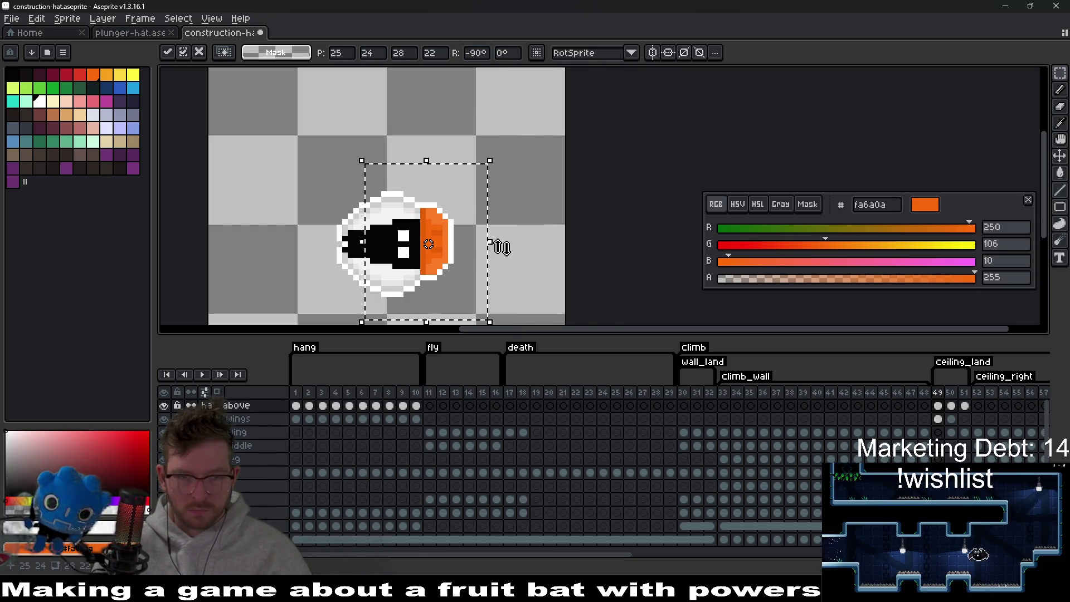
pyautogui.scroll(3, 495, 240)
pyautogui.click(686, 169)
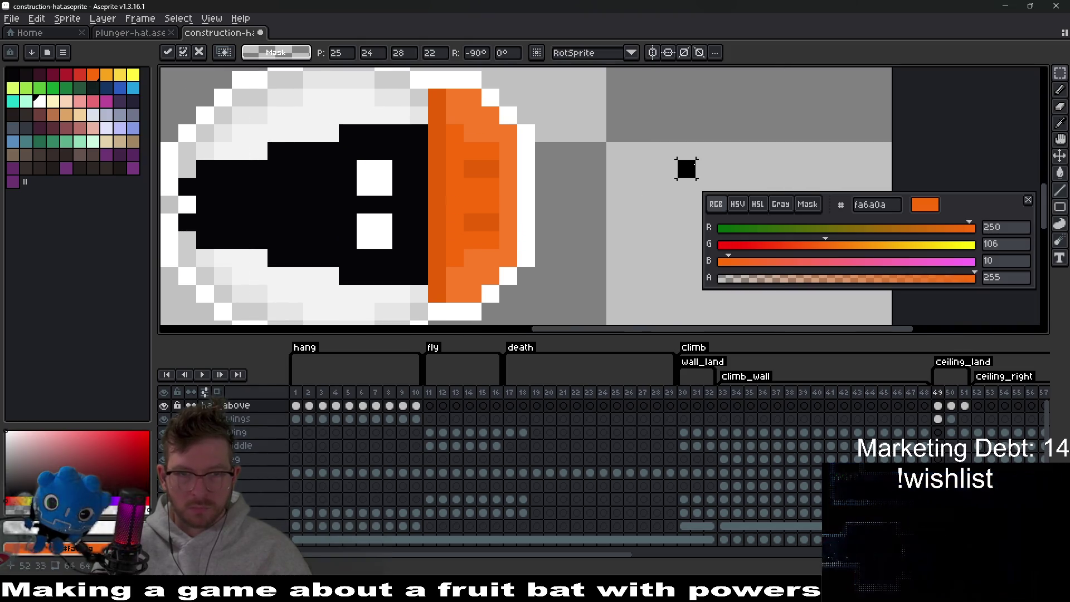
# Clear the leftover pixels around the frame 49 hat, then go to frame 50.
pyautogui.moveTo(418, 78); pyautogui.dragTo(545, 169)
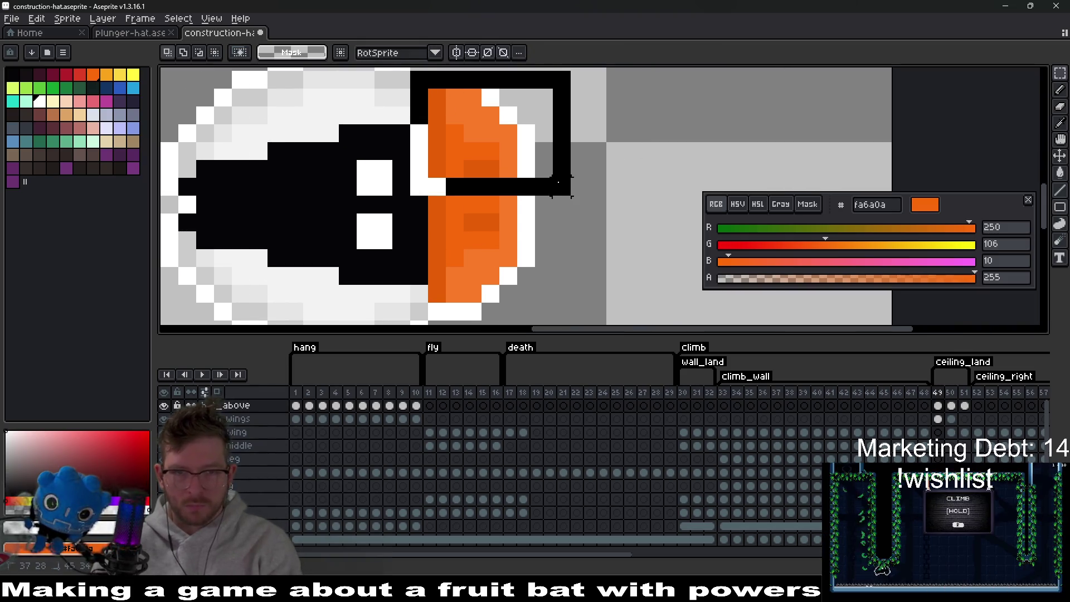
pyautogui.press('Delete')
pyautogui.hotkey('ctrl', 'd')
pyautogui.scroll(-3, 552, 240)
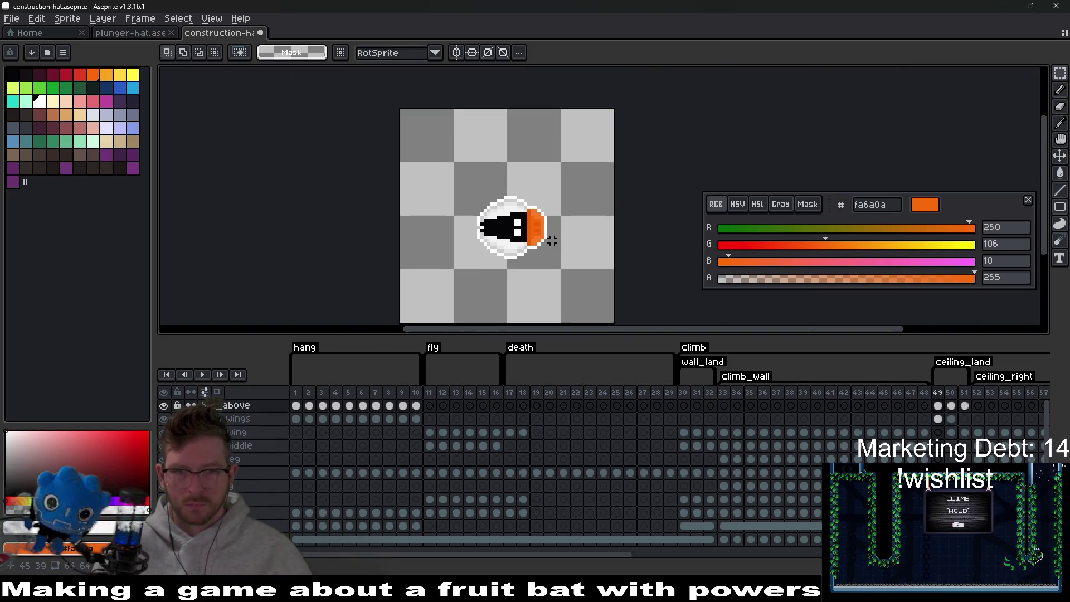
pyautogui.scroll(4, 551, 240)
pyautogui.scroll(-2, 544, 218)
pyautogui.moveTo(461, 162); pyautogui.dragTo(580, 288)
pyautogui.hotkey('ctrl', 'd')
pyautogui.scroll(-3, 607, 215)
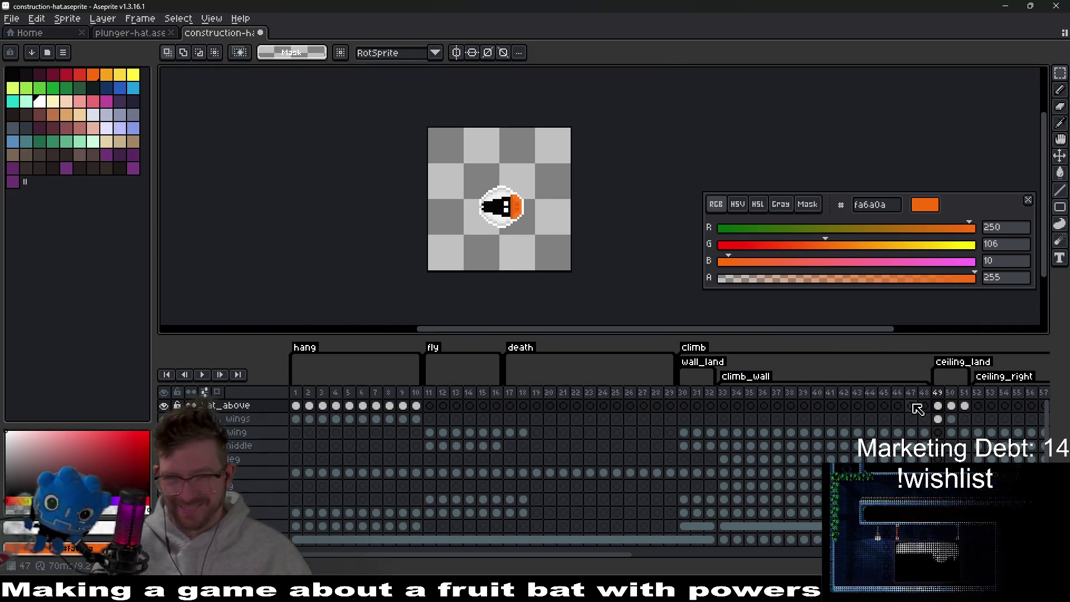
pyautogui.click(951, 406)
pyautogui.scroll(2, 570, 234)
# Rotate frame 50's hat to -90°, flip it vertically and seat it against the bat's face.
pyautogui.moveTo(310, 112); pyautogui.dragTo(445, 207)
pyautogui.moveTo(392, 154); pyautogui.dragTo(495, 186)
pyautogui.moveTo(559, 138)
pyautogui.mouseDown()
pyautogui.moveTo(569, 184)
pyautogui.moveTo(542, 256)
pyautogui.mouseUp()
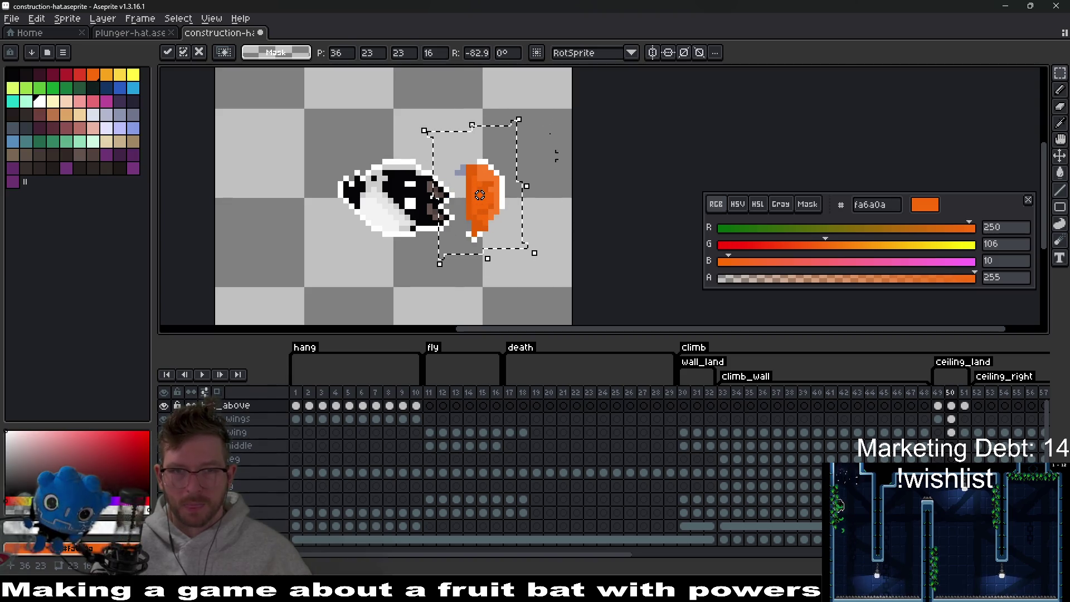
pyautogui.doubleClick(473, 53)
pyautogui.press('BackSpace')
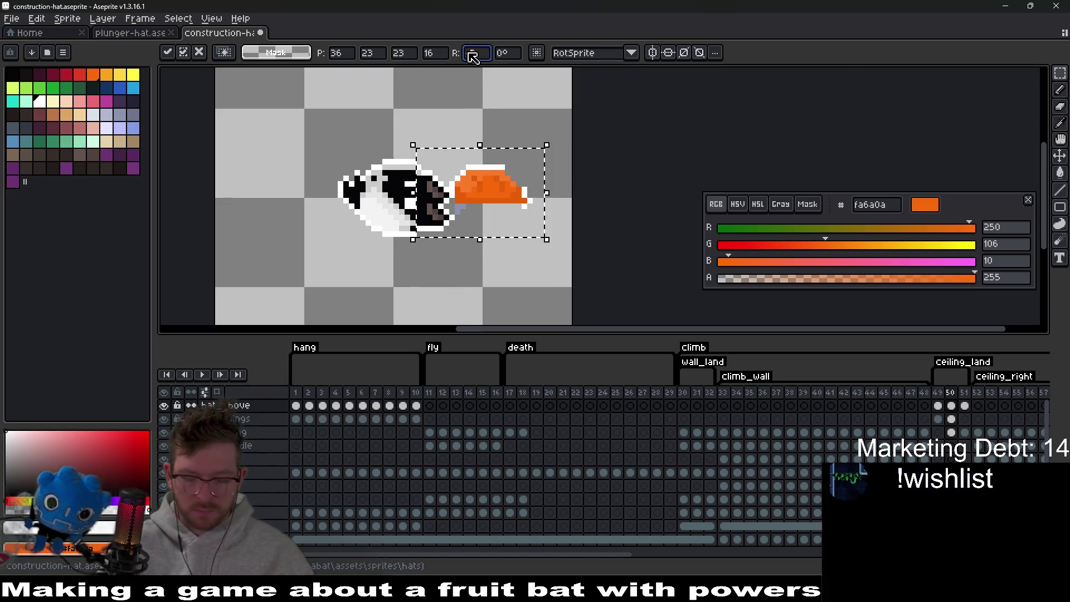
pyautogui.write('-90')
pyautogui.press('Return')
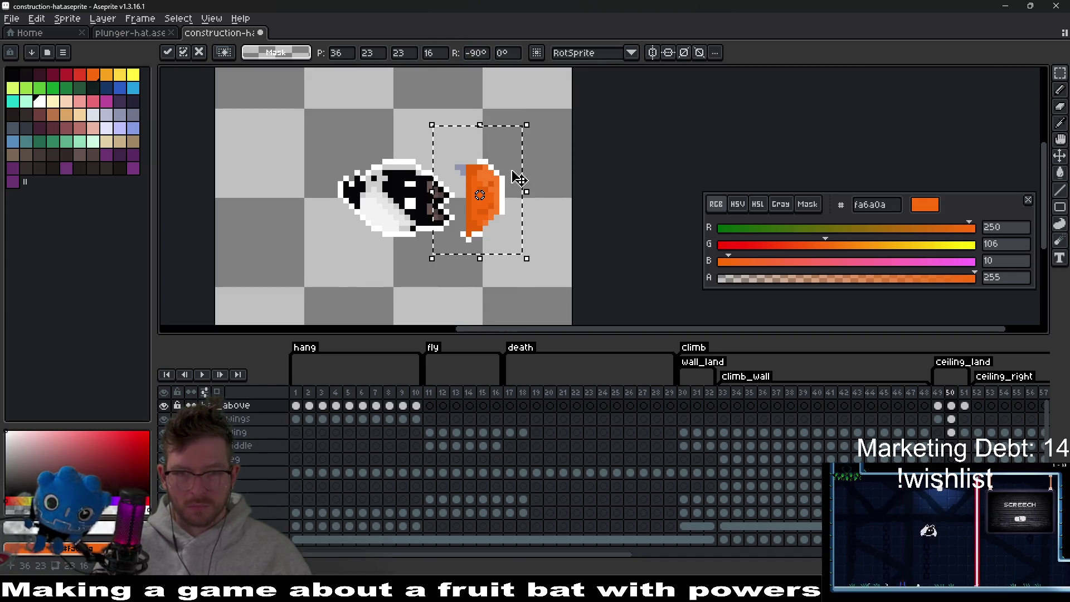
pyautogui.hotkey('shift', 'v')
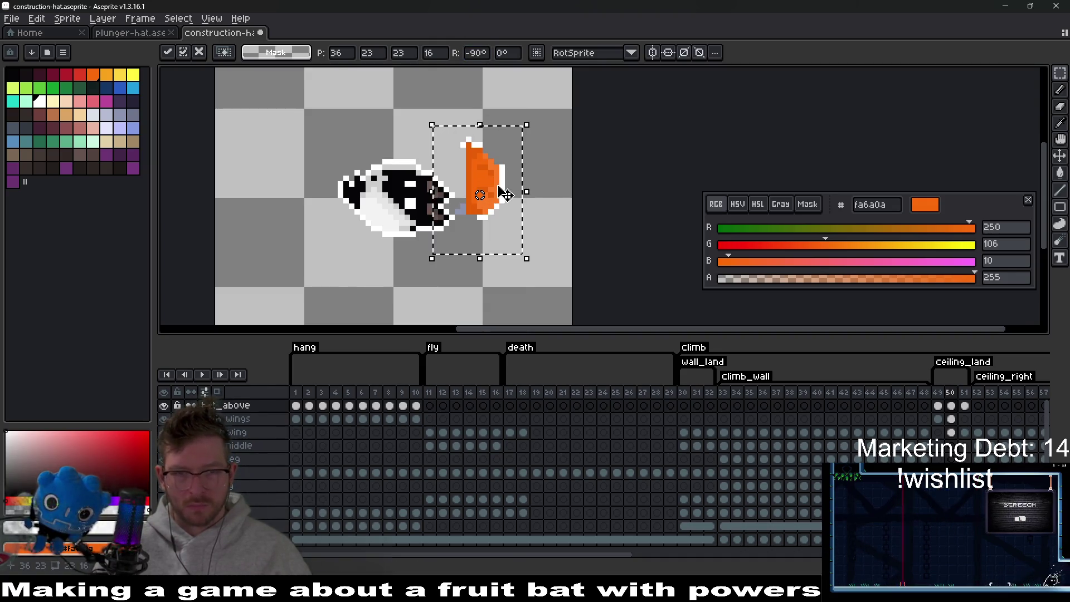
pyautogui.scroll(3, 505, 194)
pyautogui.moveTo(496, 191)
pyautogui.mouseDown()
pyautogui.moveTo(483, 232)
pyautogui.moveTo(413, 246)
pyautogui.mouseUp()
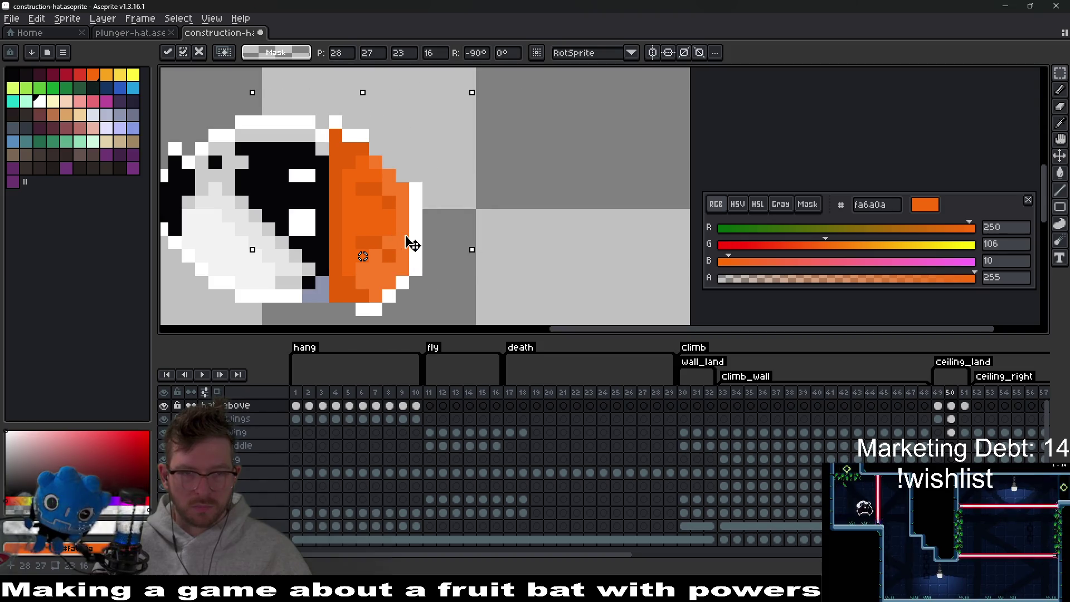
pyautogui.hotkey('ctrl', 'd')
# Pencil white outline pixels along the hat's edge, then move on to frame 51.
pyautogui.press('b')
pyautogui.moveTo(389, 162); pyautogui.dragTo(404, 195)
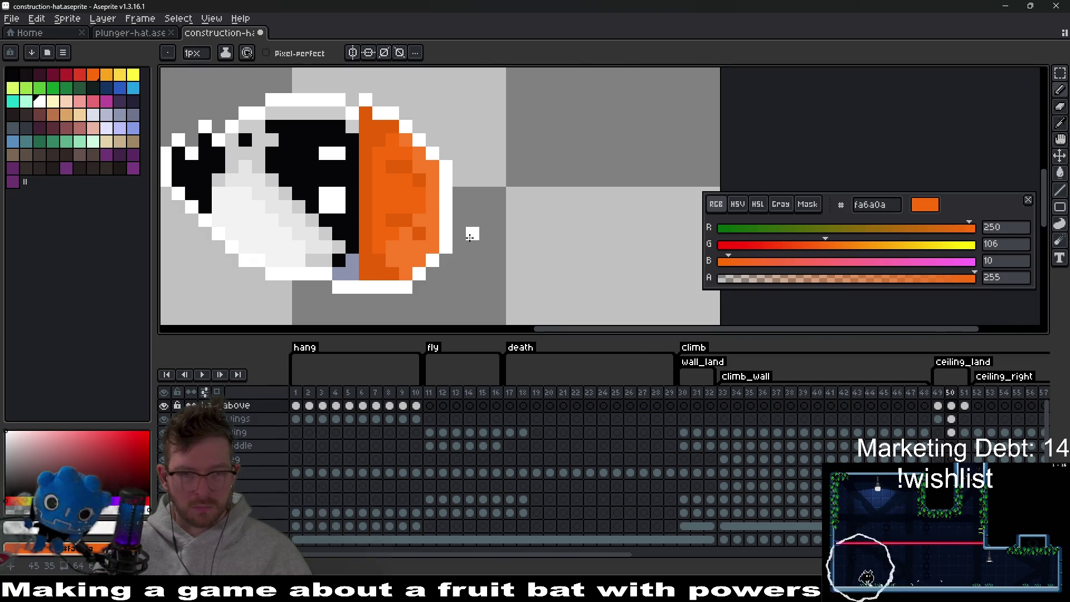
pyautogui.scroll(-5, 474, 235)
pyautogui.press('Right')
pyautogui.press('Left')
pyautogui.press('Right')
pyautogui.scroll(3, 483, 215)
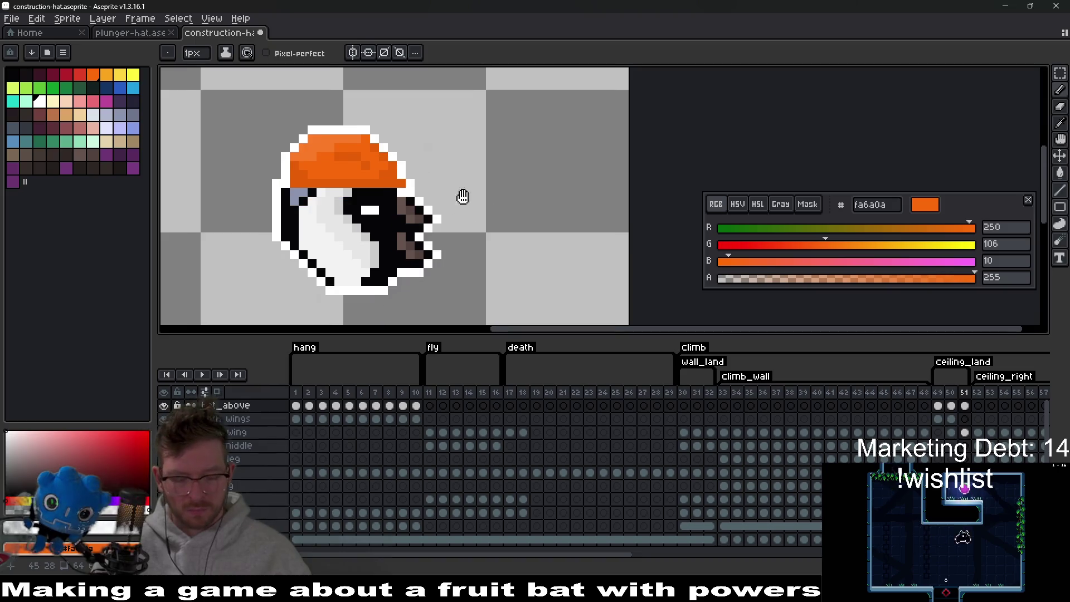
# Rotate frame 51's hat to -90° and nudge it onto the bat's face.
pyautogui.press('m')
pyautogui.moveTo(257, 99); pyautogui.dragTo(447, 225)
pyautogui.moveTo(334, 180); pyautogui.dragTo(517, 205)
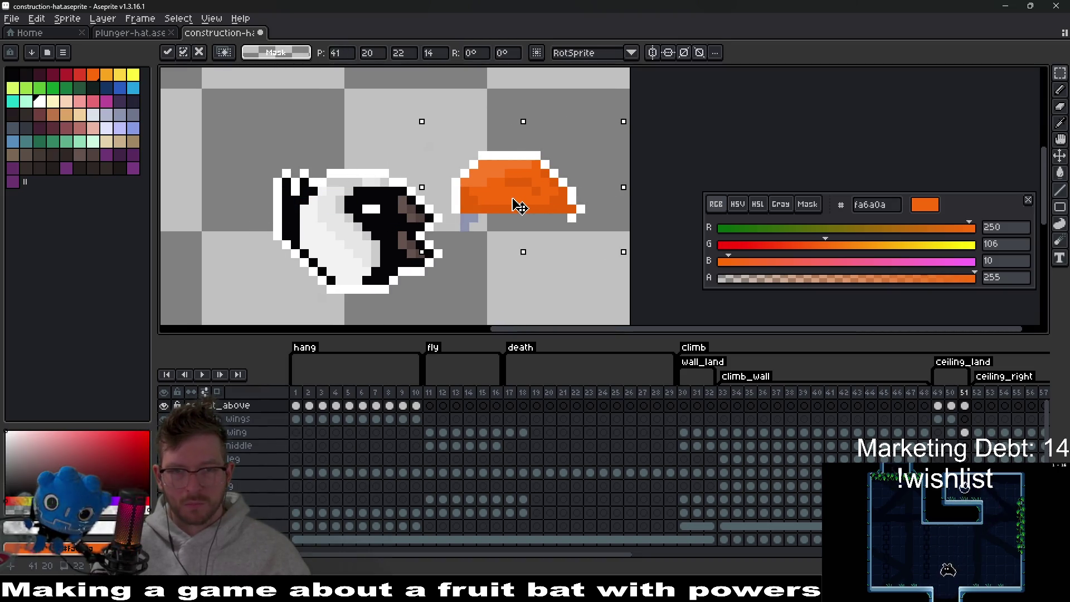
pyautogui.click(481, 52)
pyautogui.write('-90')
pyautogui.press('Return')
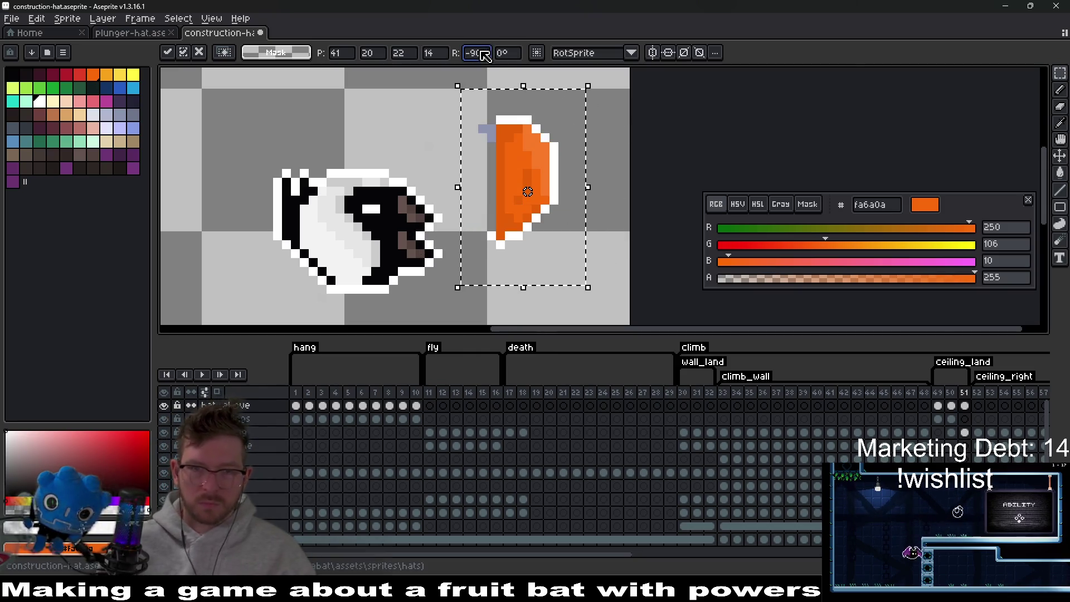
pyautogui.moveTo(546, 206); pyautogui.dragTo(444, 239)
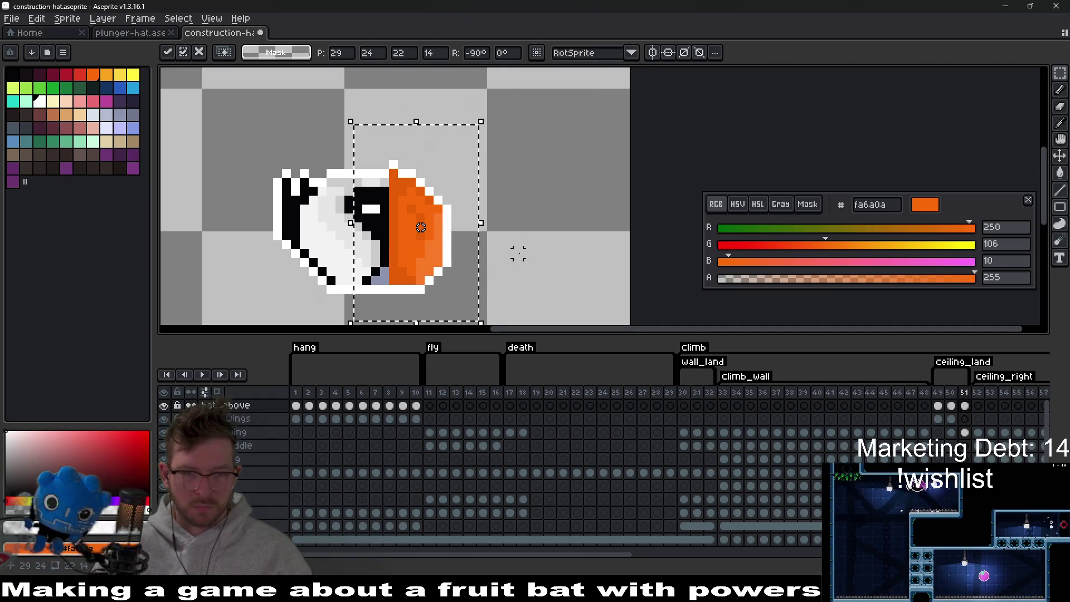
pyautogui.hscroll(-2, 517, 241)
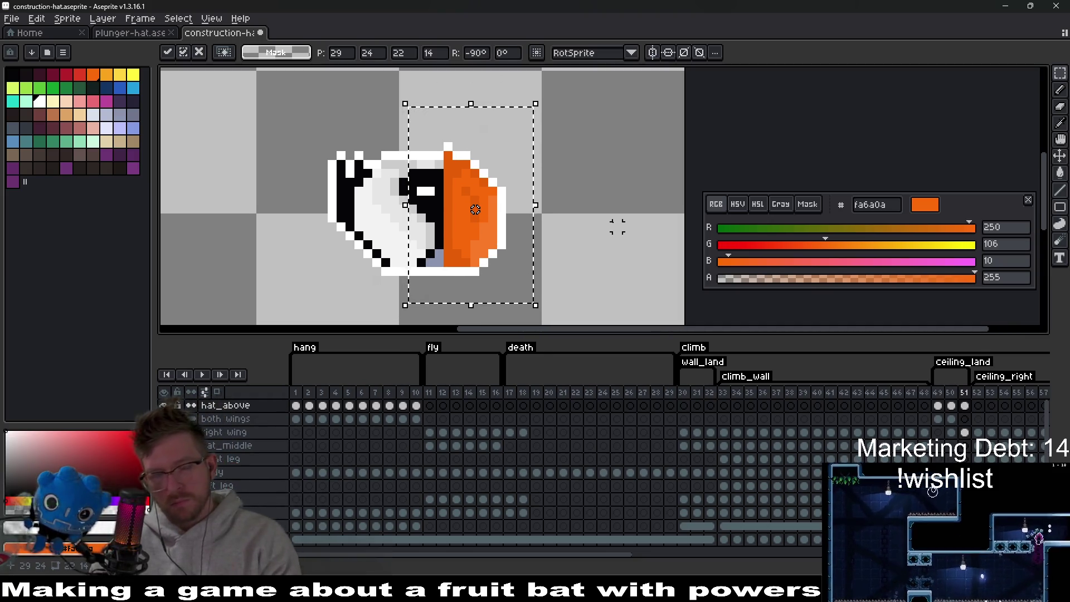
pyautogui.moveTo(459, 257); pyautogui.dragTo(466, 243)
pyautogui.press('Down')
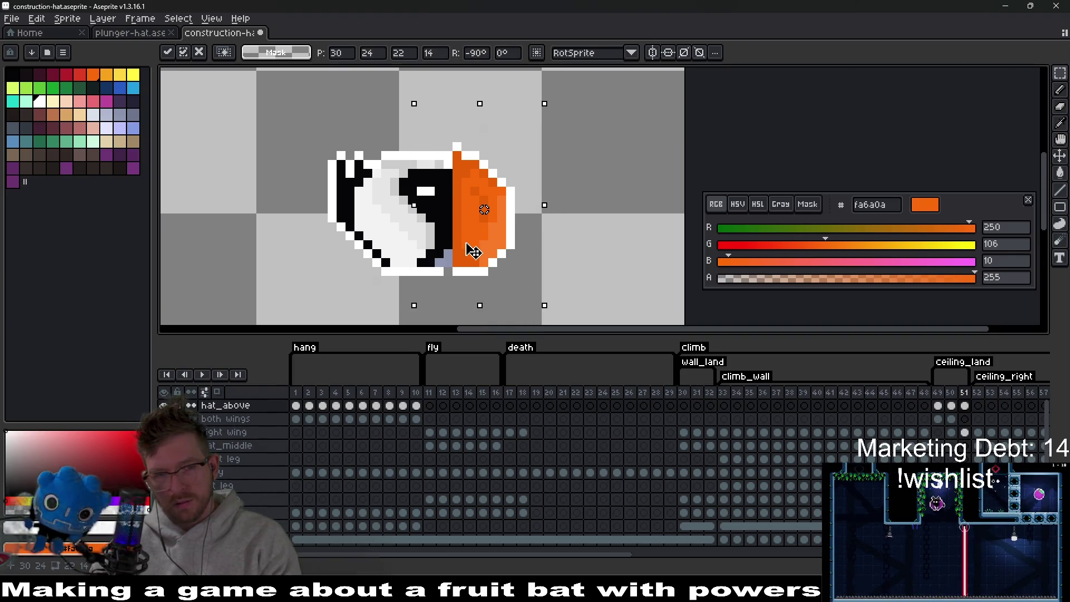
pyautogui.press('Return')
# Raise the right part of frame 50's hat up by one pixel.
pyautogui.hotkey('ctrl', 'd')
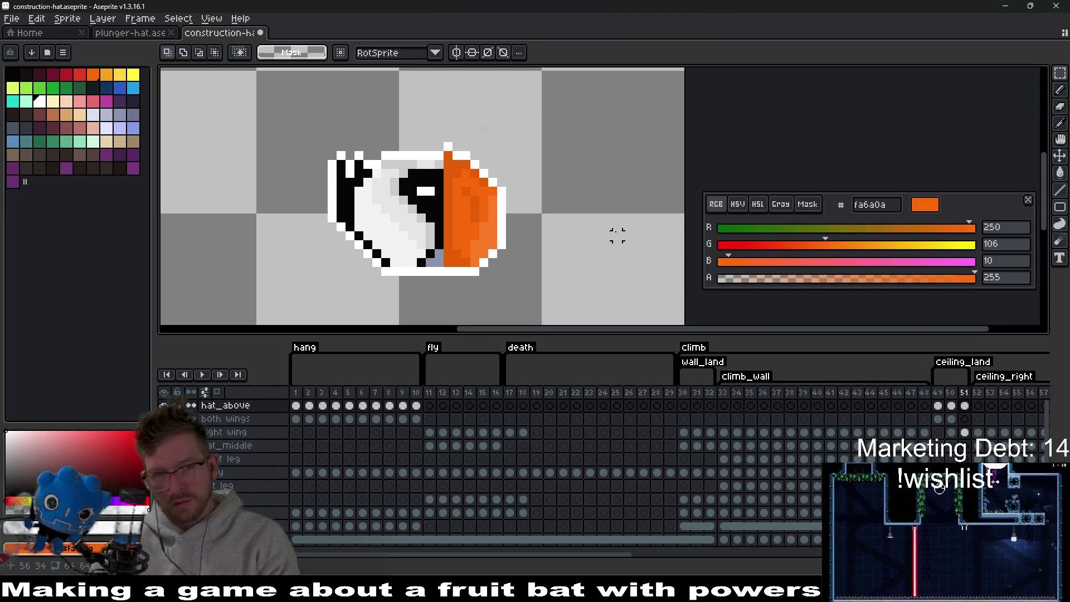
pyautogui.press('Left')
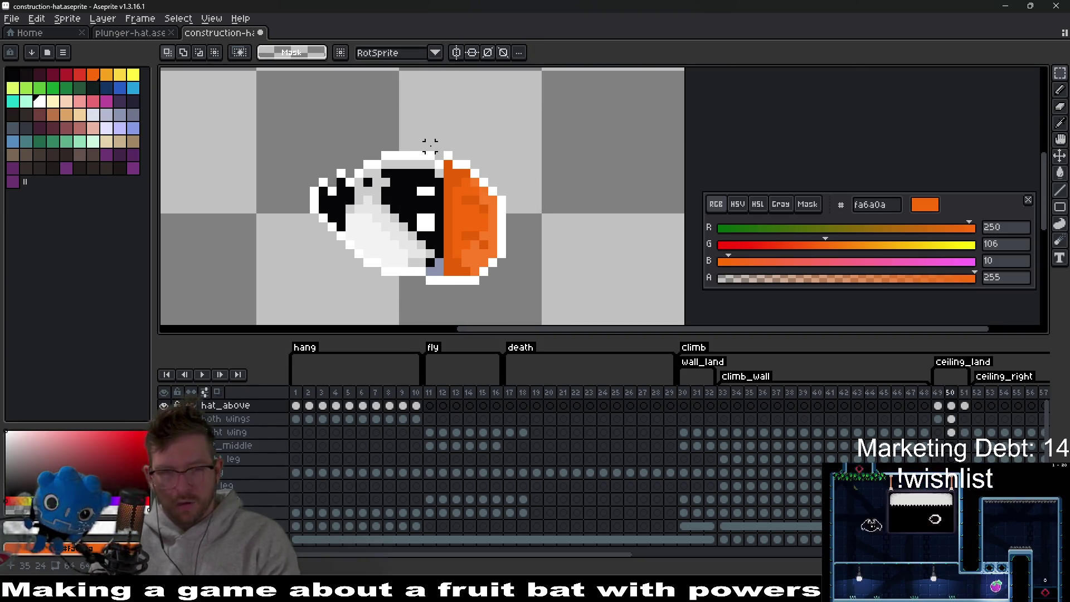
pyautogui.moveTo(413, 129); pyautogui.dragTo(554, 296)
pyautogui.moveTo(485, 272); pyautogui.dragTo(485, 264)
pyautogui.hotkey('ctrl', 'd')
# Flip between frames 50 and 51 to check the hats match.
pyautogui.press('Left')
pyautogui.press('Right')
pyautogui.press('Right')
pyautogui.scroll(-3, 591, 227)
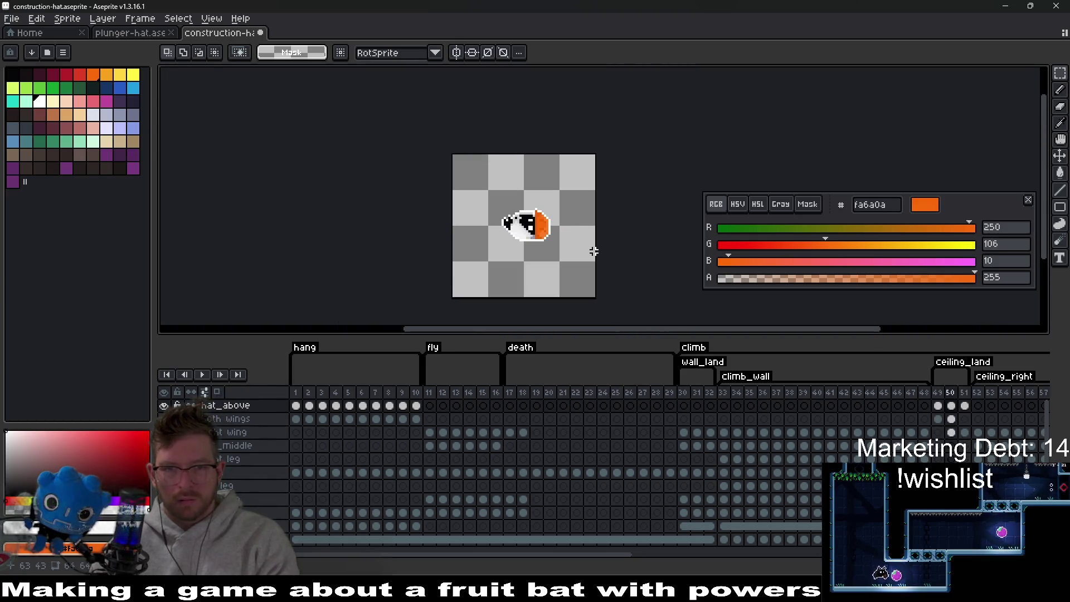
pyautogui.scroll(2, 594, 252)
pyautogui.press('Left')
pyautogui.moveTo(503, 179); pyautogui.dragTo(564, 256)
pyautogui.hotkey('ctrl', 'd')
pyautogui.press('Left')
pyautogui.press('Right')
pyautogui.press('Right')
pyautogui.press('Left')
pyautogui.press('Right')
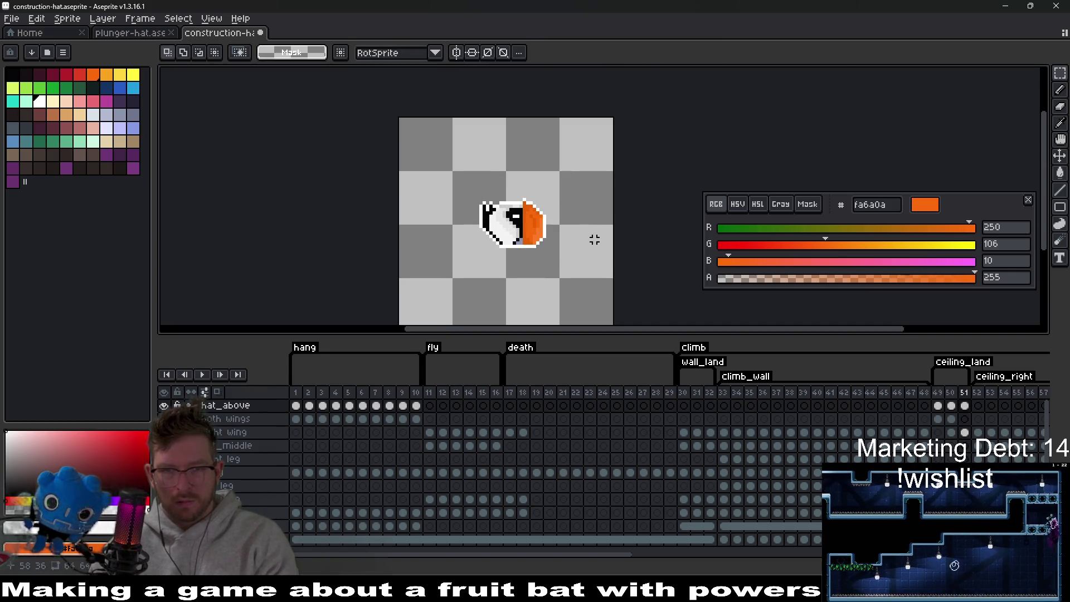
pyautogui.moveTo(633, 559)
pyautogui.mouseDown()
pyautogui.moveTo(760, 545)
pyautogui.moveTo(805, 485)
pyautogui.mouseUp()
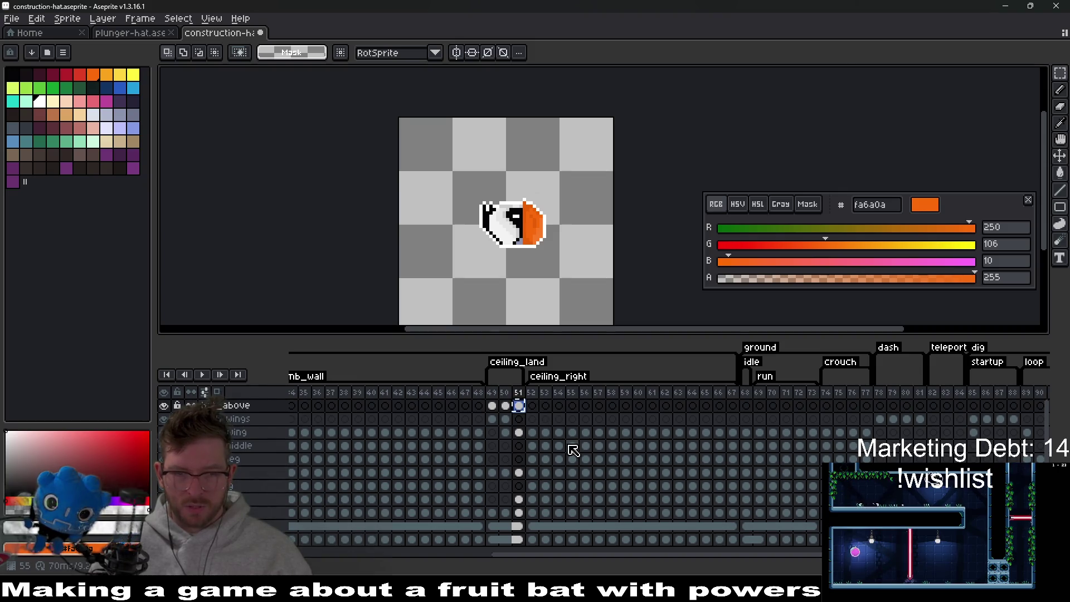
# Paint the stray bluish-grey pixel on frame 52 white.
pyautogui.click(533, 446)
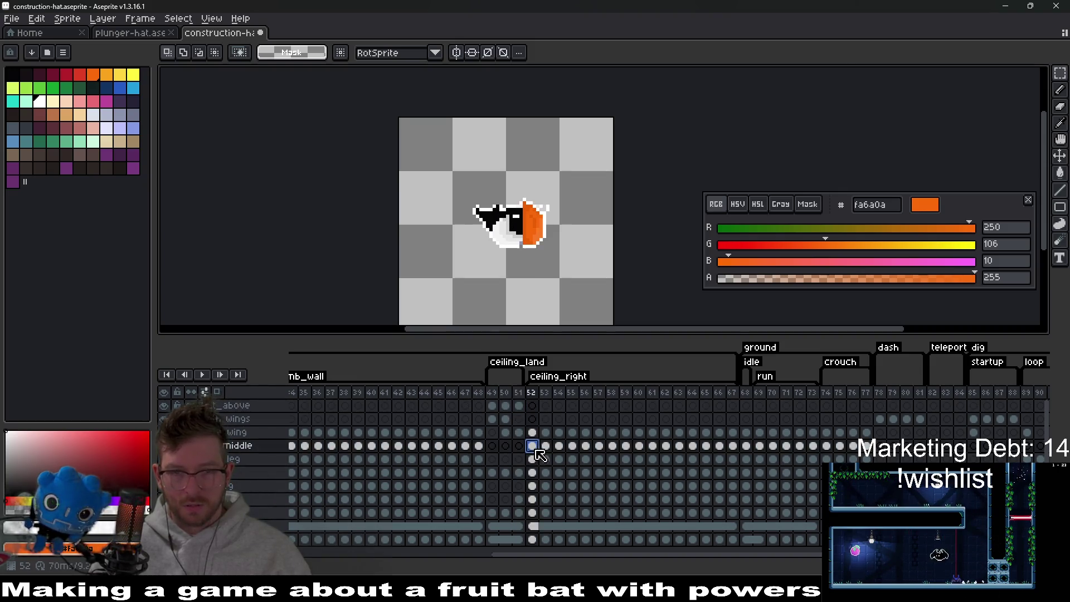
pyautogui.scroll(2, 532, 239)
pyautogui.press('b')
pyautogui.scroll(2, 500, 236)
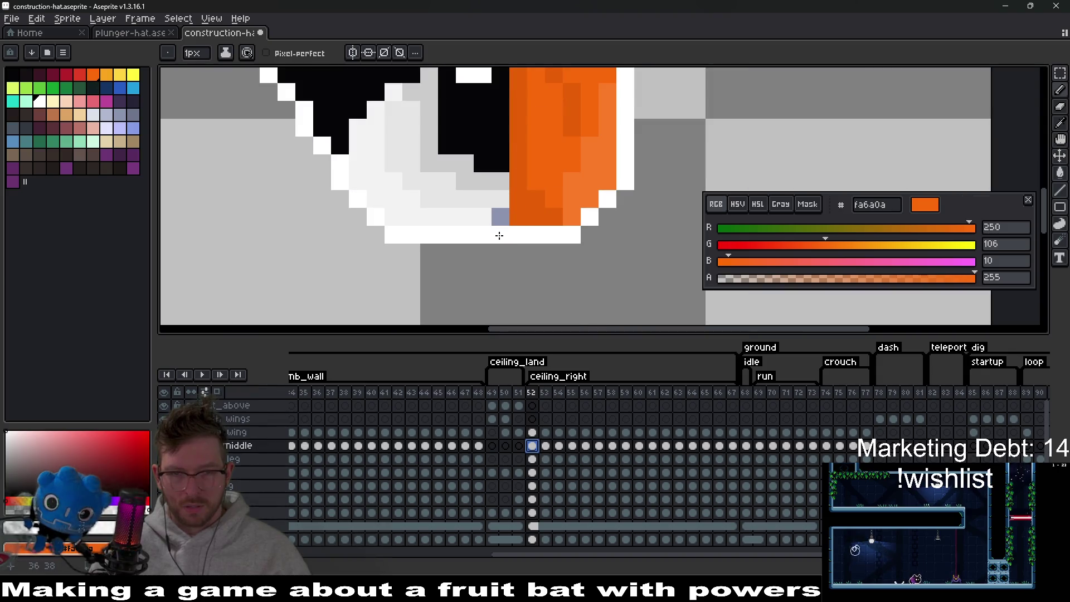
pyautogui.rightClick(500, 217)
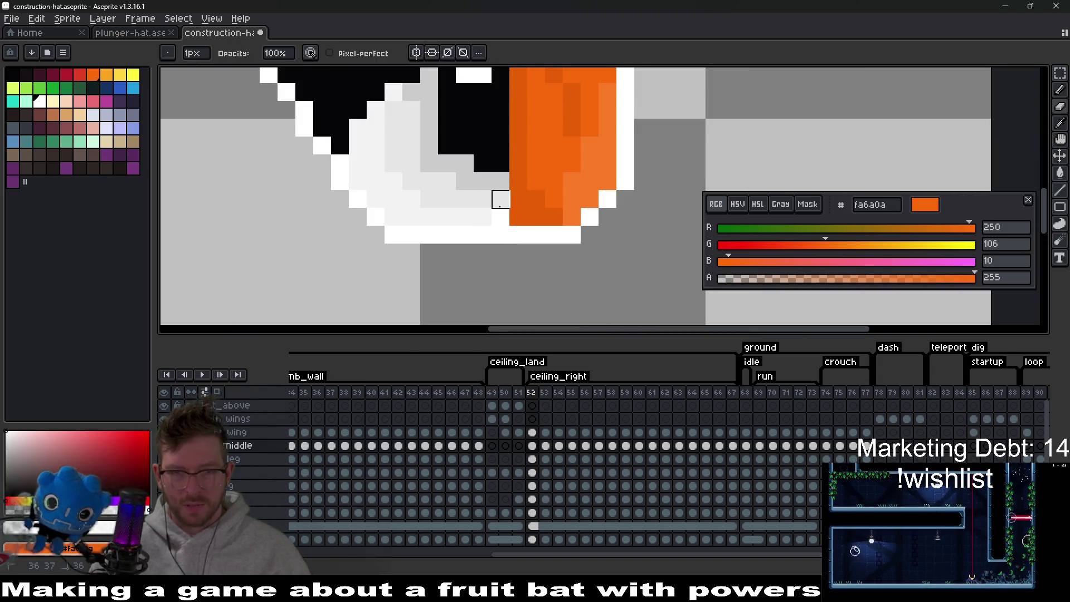
# Review the hat on frames 53, 52, 45, 40, 43 and 35.
pyautogui.click(547, 447)
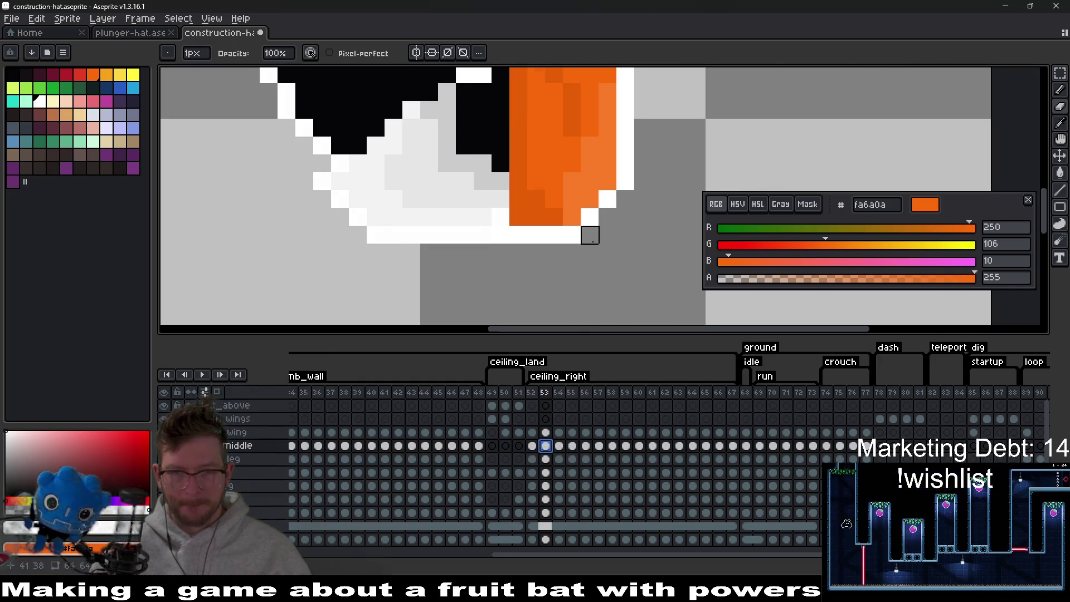
pyautogui.scroll(-3, 590, 235)
pyautogui.scroll(1, 589, 282)
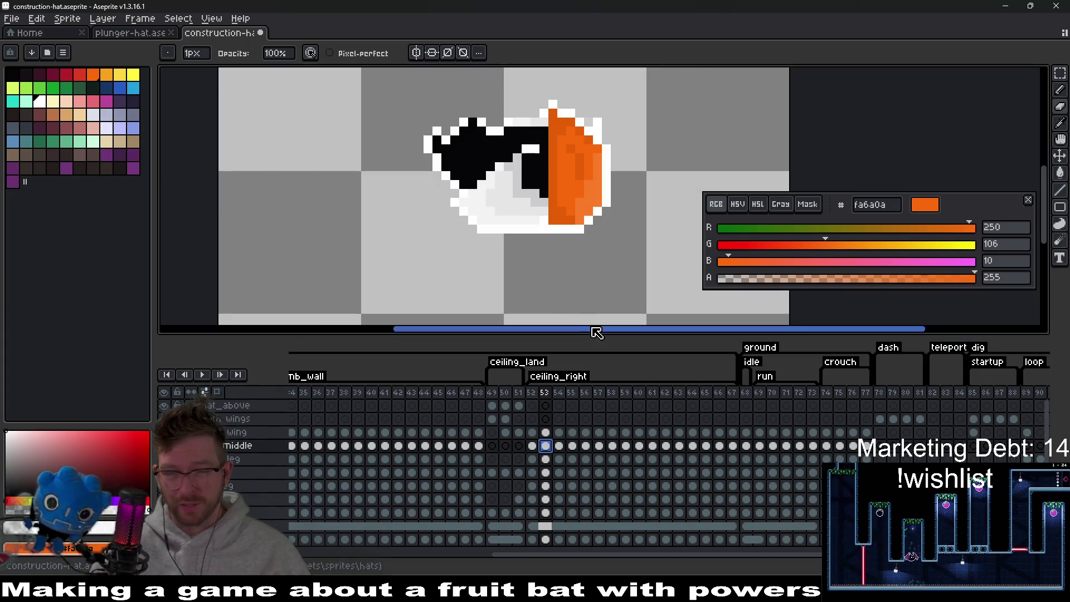
pyautogui.click(533, 446)
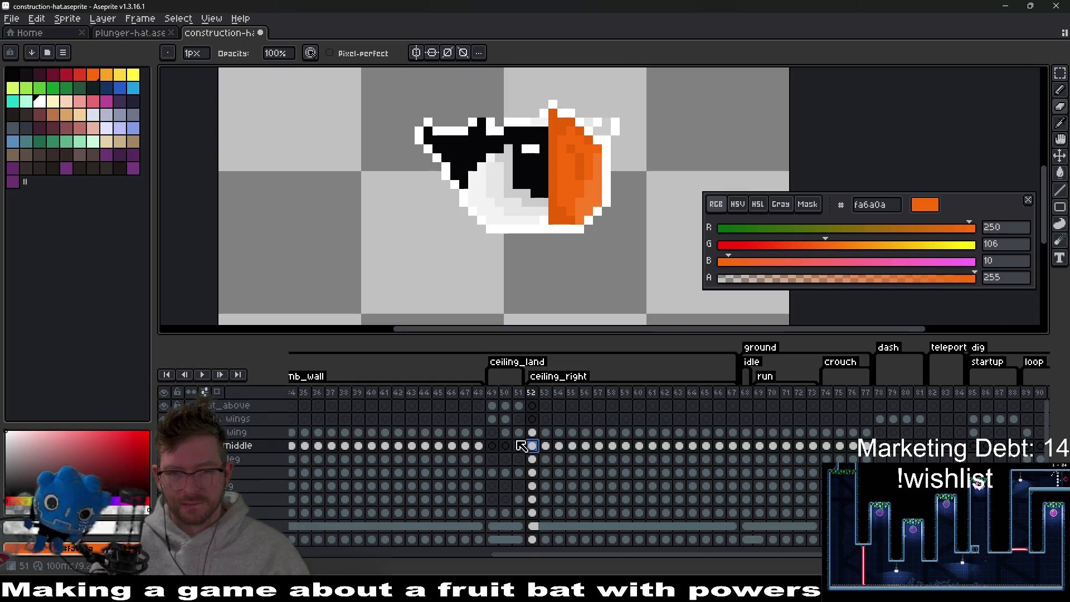
pyautogui.click(439, 446)
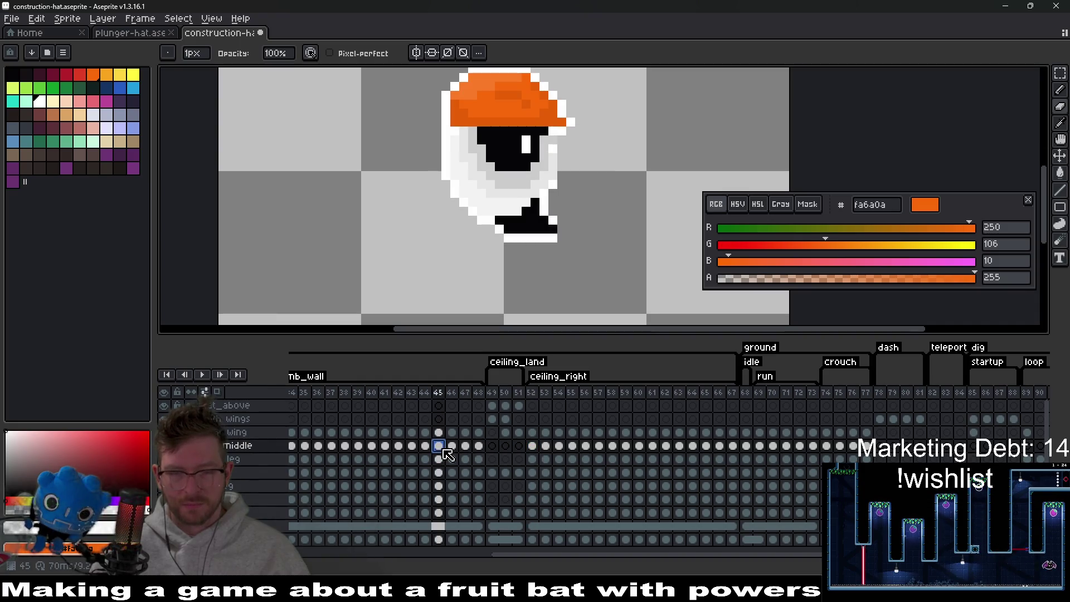
pyautogui.click(372, 446)
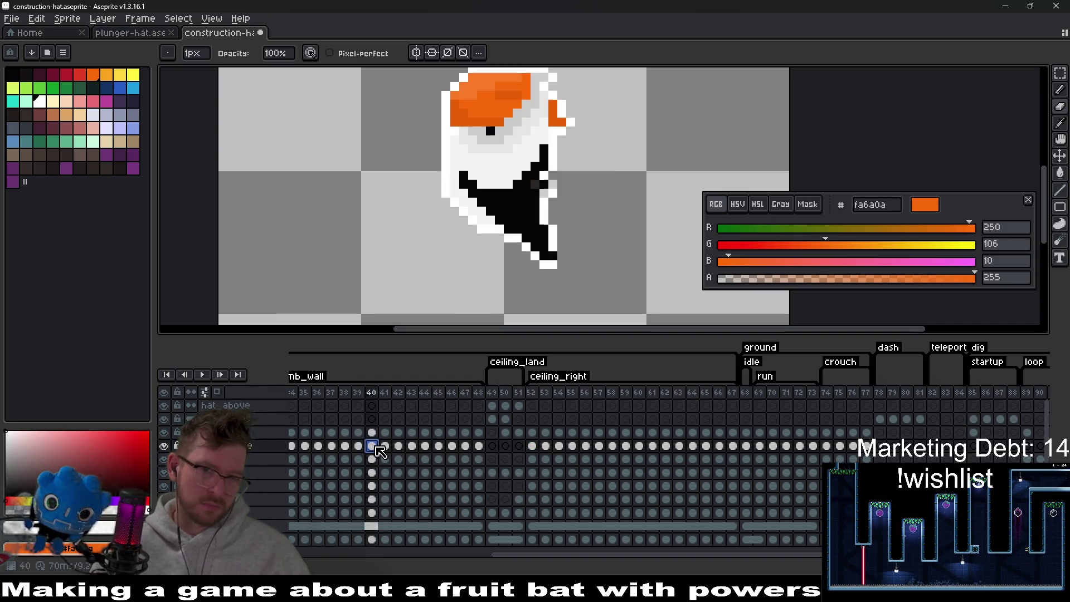
pyautogui.click(412, 446)
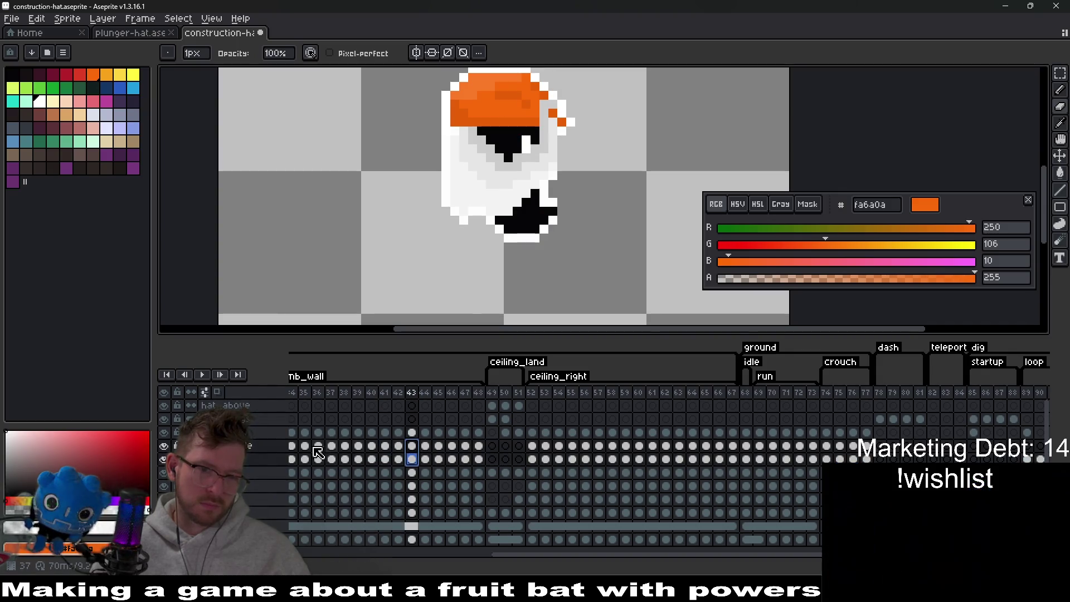
pyautogui.click(305, 459)
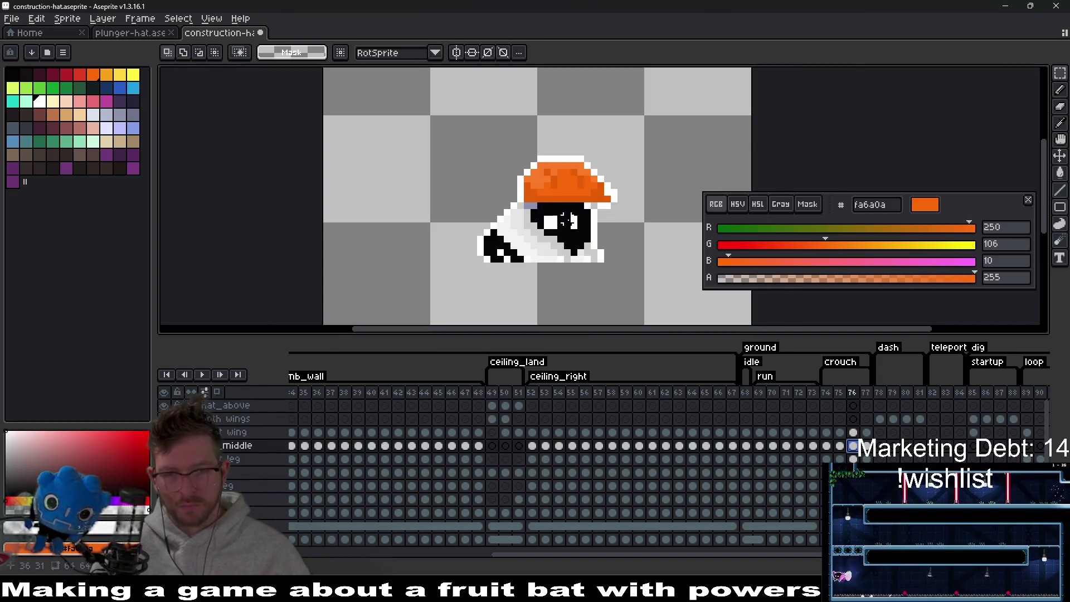
# Paste the orange hat onto crouch frames 76 and 77.
pyautogui.hotkey('ctrl', 'v')
pyautogui.click(855, 435)
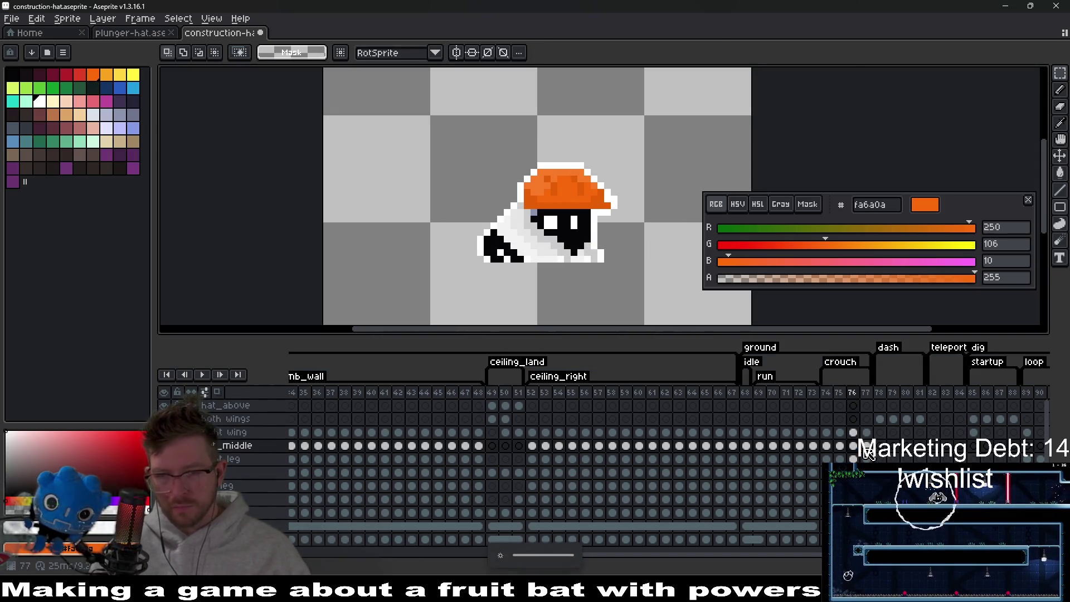
pyautogui.press('Right')
pyautogui.hotkey('ctrl', 'v')
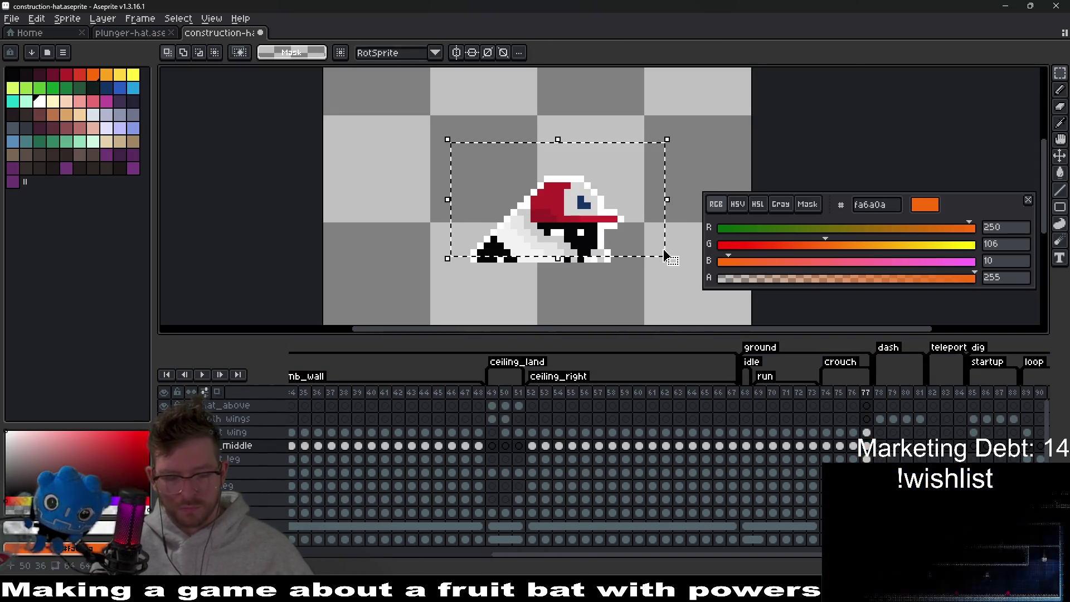
# Commit the pasted hat over frame 77's red cap and save construction-hat.aseprite.
pyautogui.press('Down')
pyautogui.press('Down')
pyautogui.press('Up')
pyautogui.press('Return')
pyautogui.scroll(-3, 681, 292)
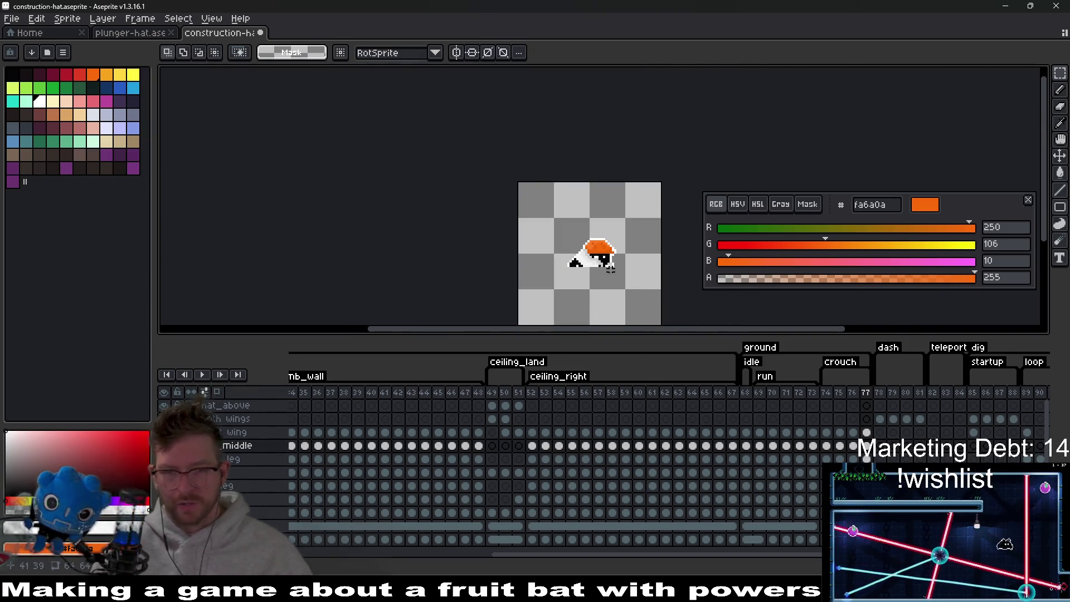
pyautogui.hotkey('ctrl', 's')
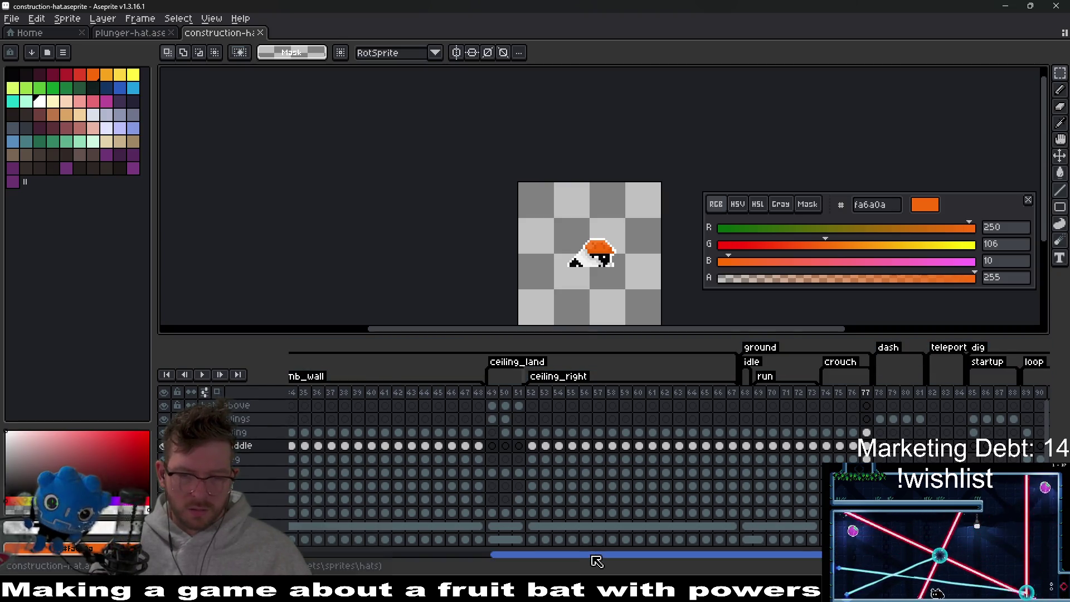
pyautogui.moveTo(597, 556); pyautogui.dragTo(323, 543)
# Export the construction-hat sprite sheet and return to the Home page.
pyautogui.hotkey('ctrl', 'e')
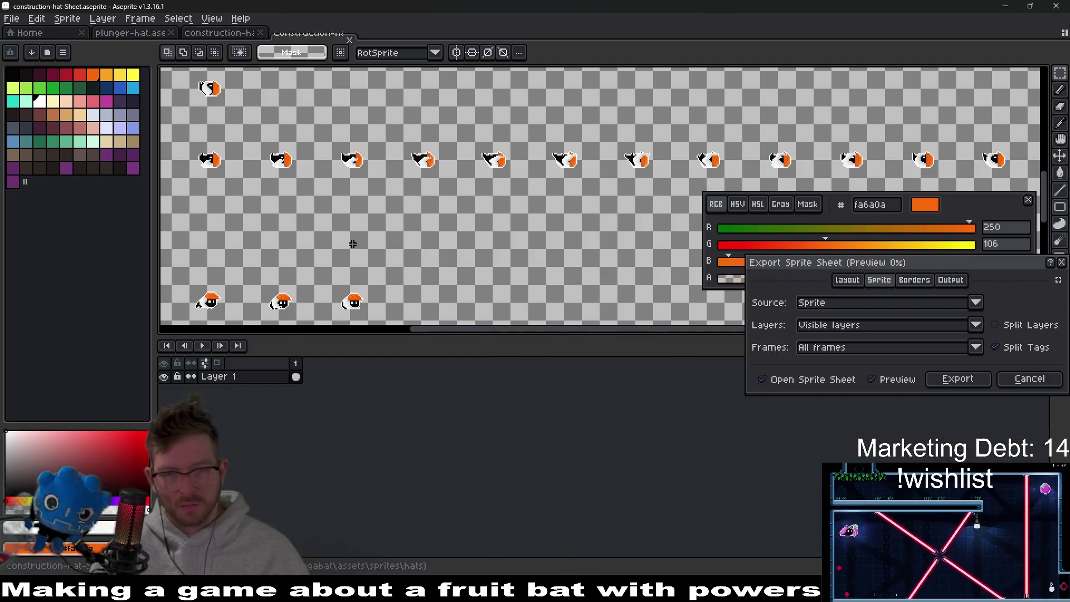
pyautogui.press('Return')
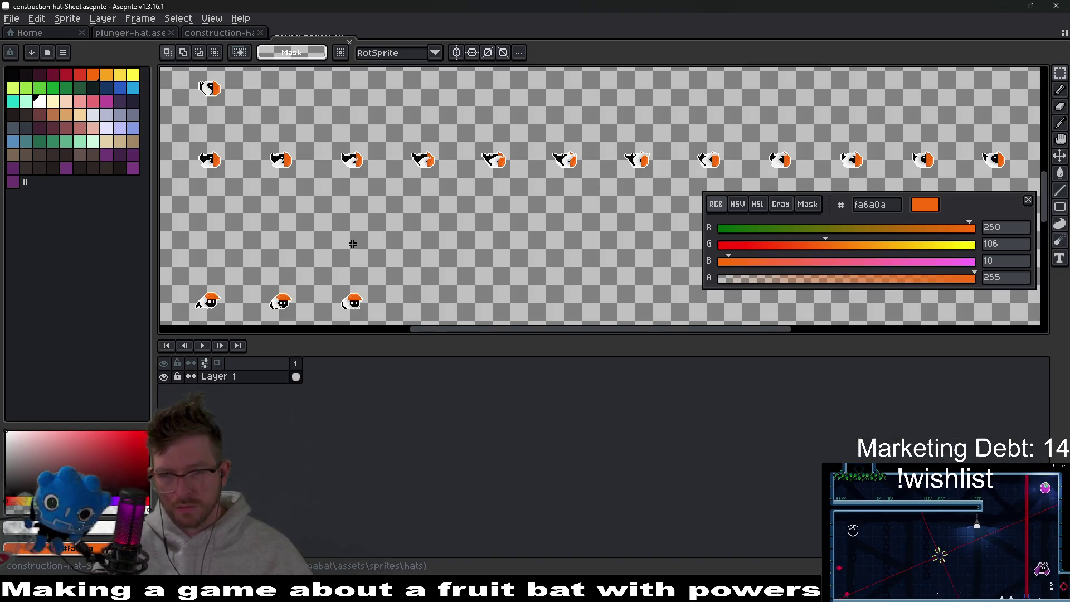
pyautogui.hotkey('ctrl', 'alt', 'shift', 's')
pyautogui.press('Return')
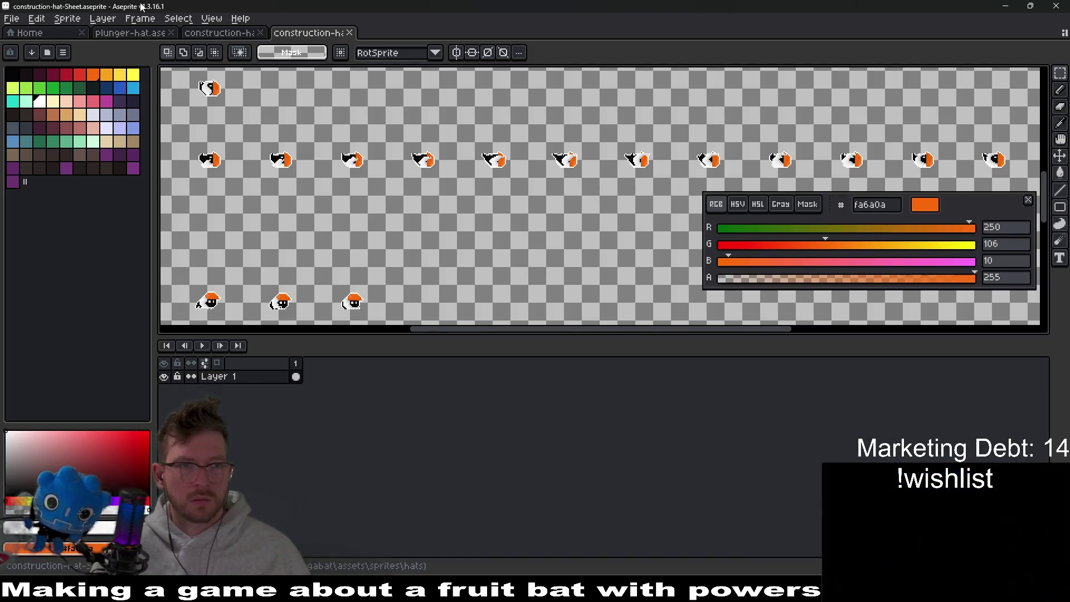
pyautogui.click(42, 33)
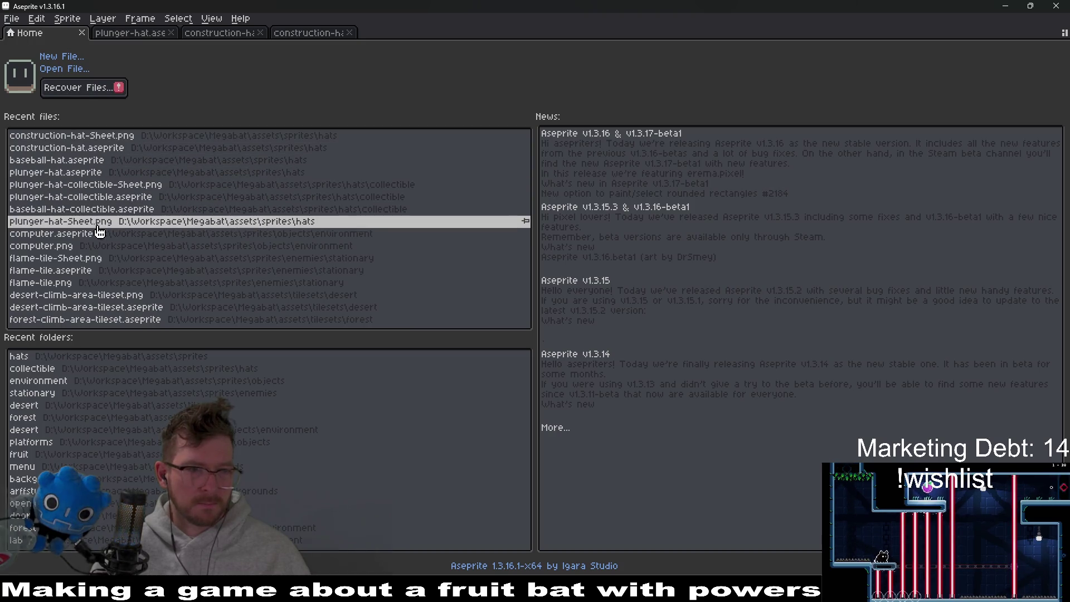
# Open baseball-hat-collectible.aseprite and save it as construction-hat-collectible.aseprite.
pyautogui.click(108, 211)
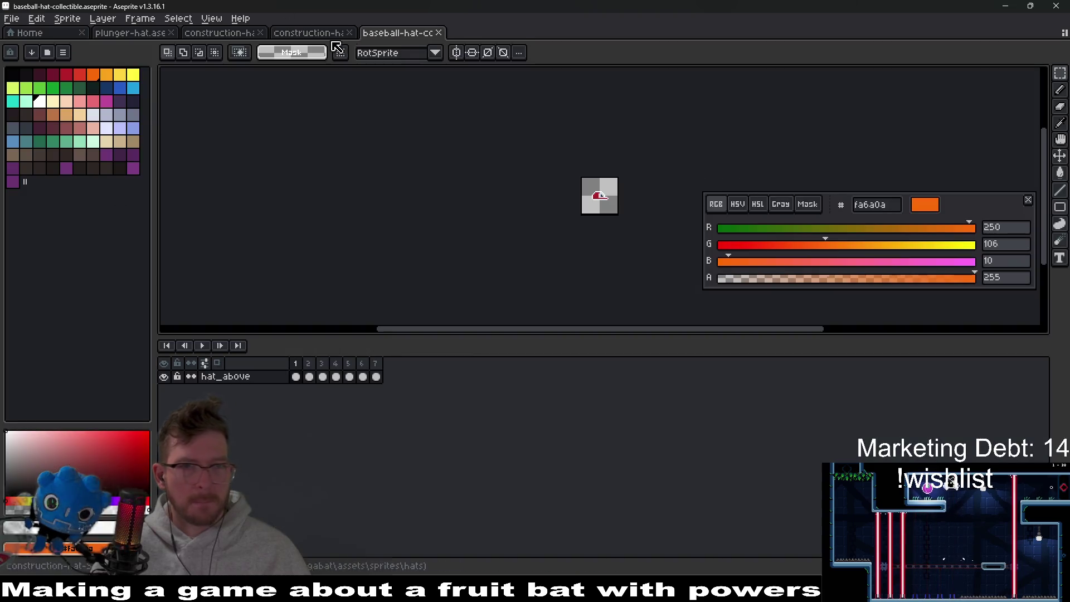
pyautogui.scroll(3, 617, 179)
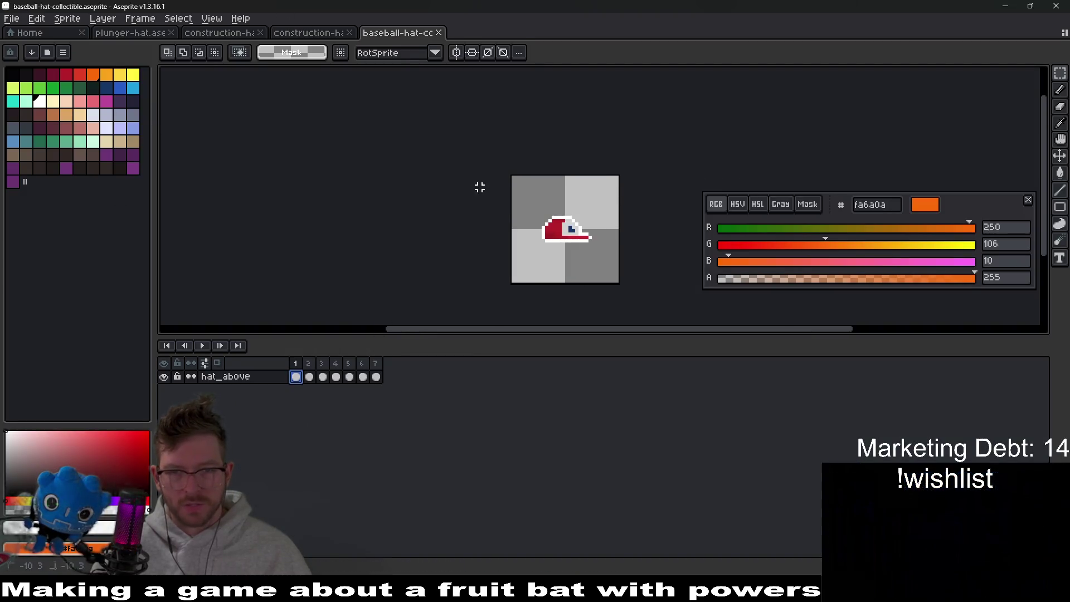
pyautogui.click(20, 31)
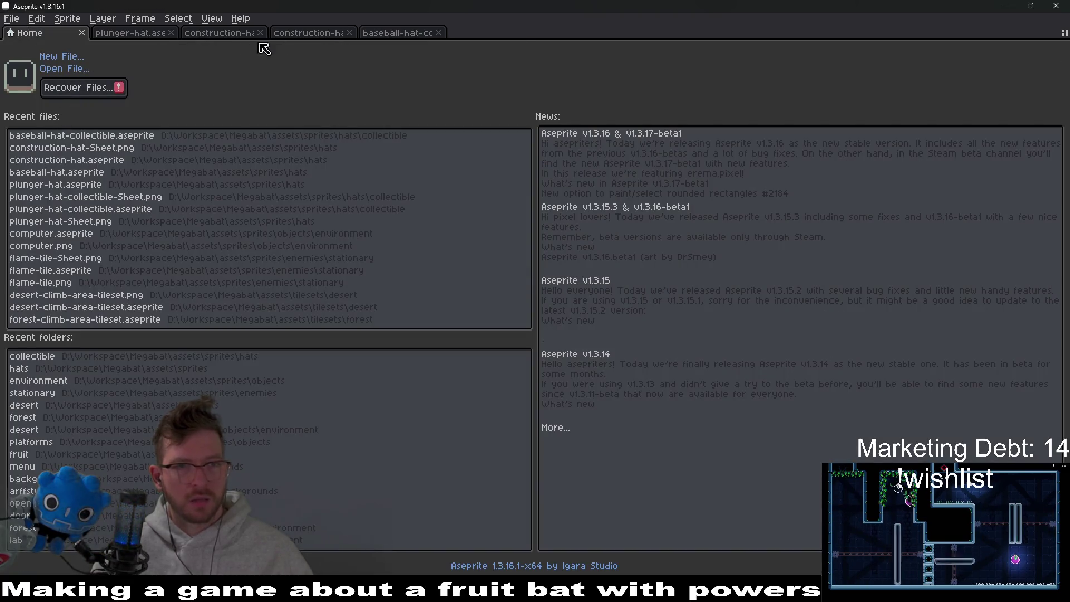
pyautogui.click(391, 33)
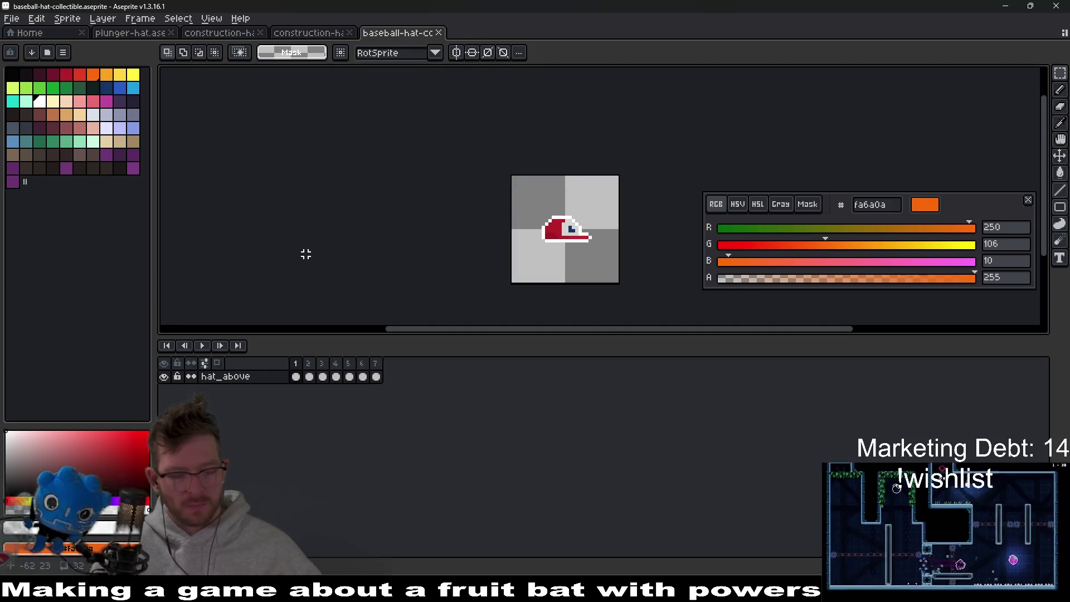
pyautogui.click(12, 18)
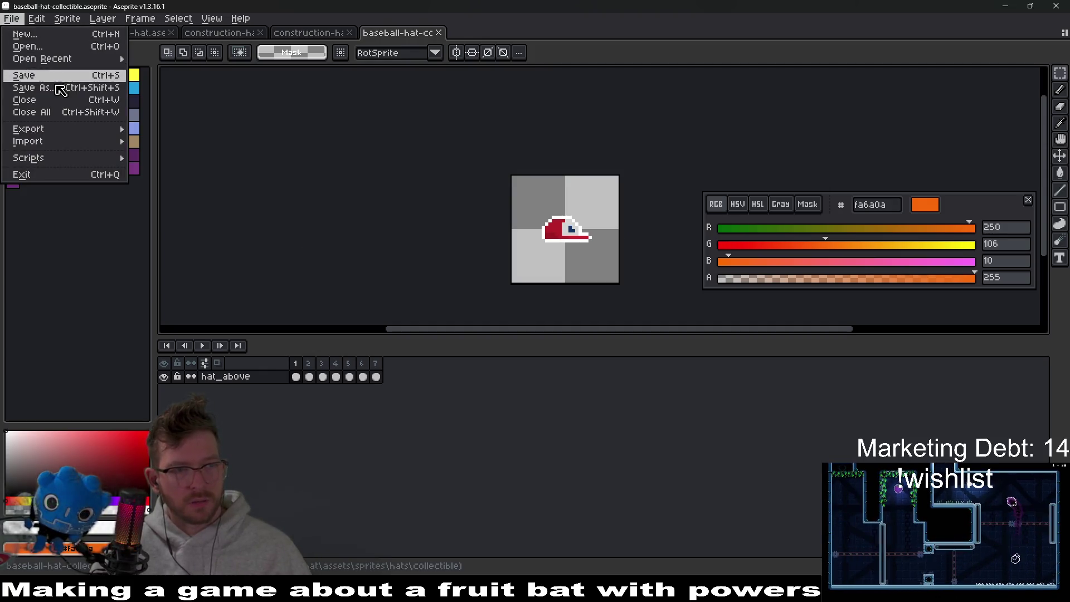
pyautogui.click(33, 86)
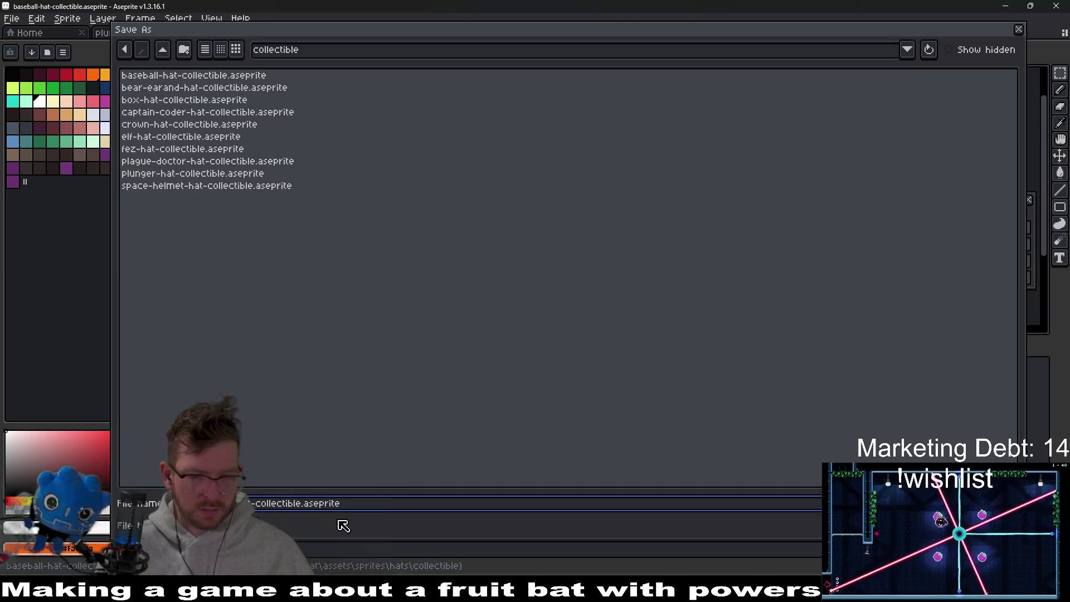
pyautogui.press('Return')
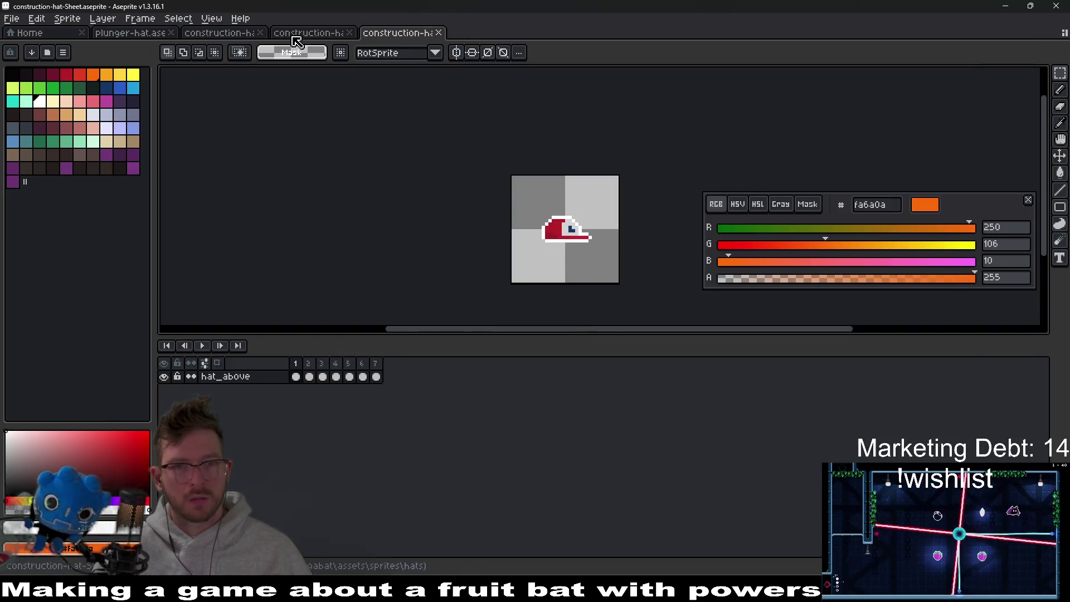
# Close the exported sheet and inspect the orange hat on construction-hat frames 1 and 11.
pyautogui.click(296, 40)
pyautogui.hotkey('ctrl', 'w')
pyautogui.click(235, 37)
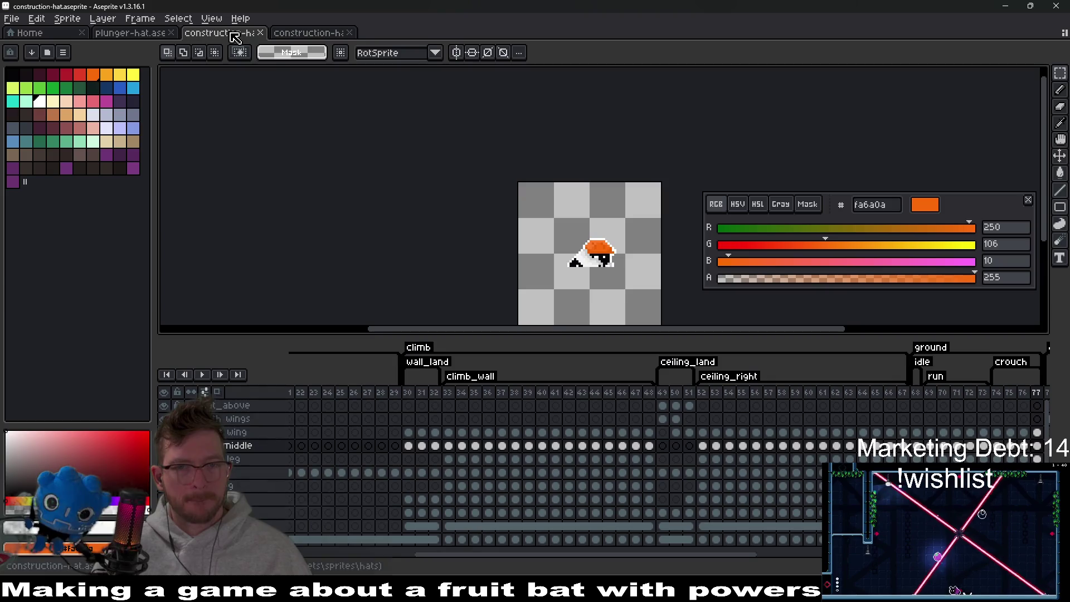
pyautogui.moveTo(466, 556); pyautogui.dragTo(335, 555)
pyautogui.click(302, 407)
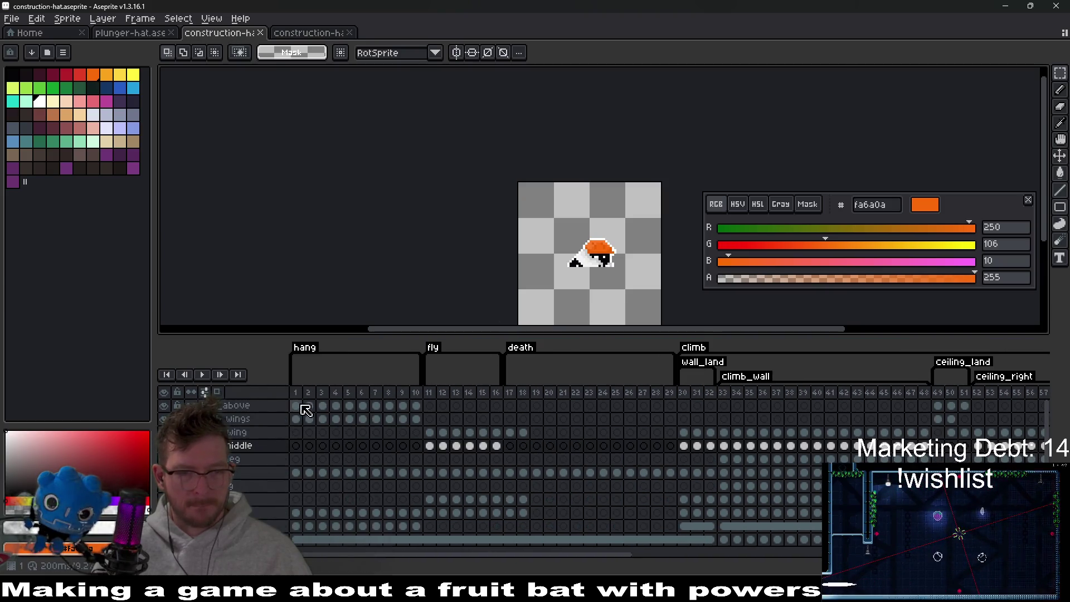
pyautogui.click(302, 407)
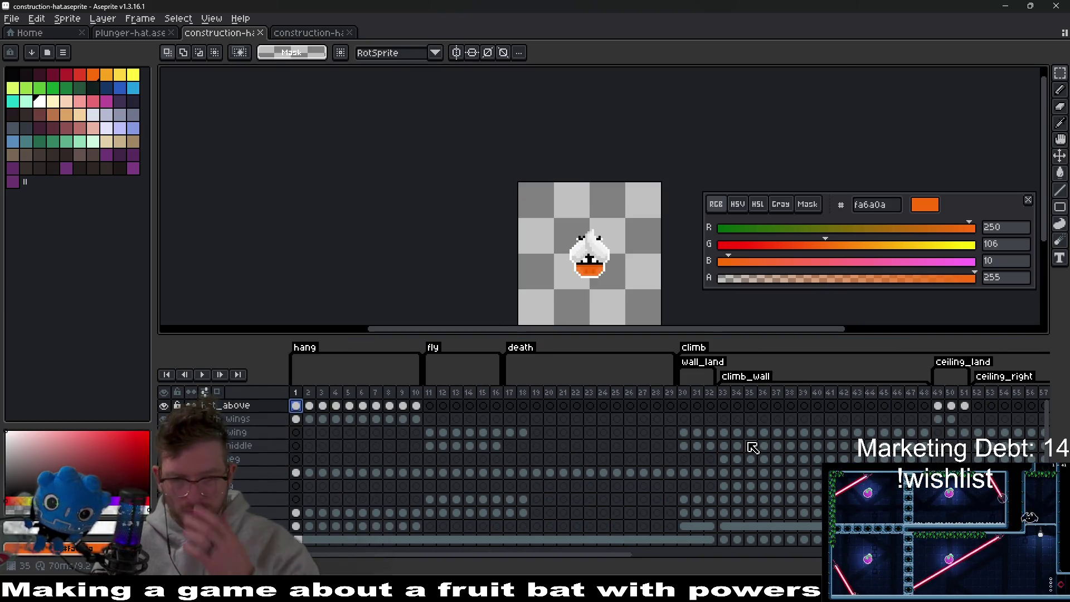
pyautogui.click(429, 447)
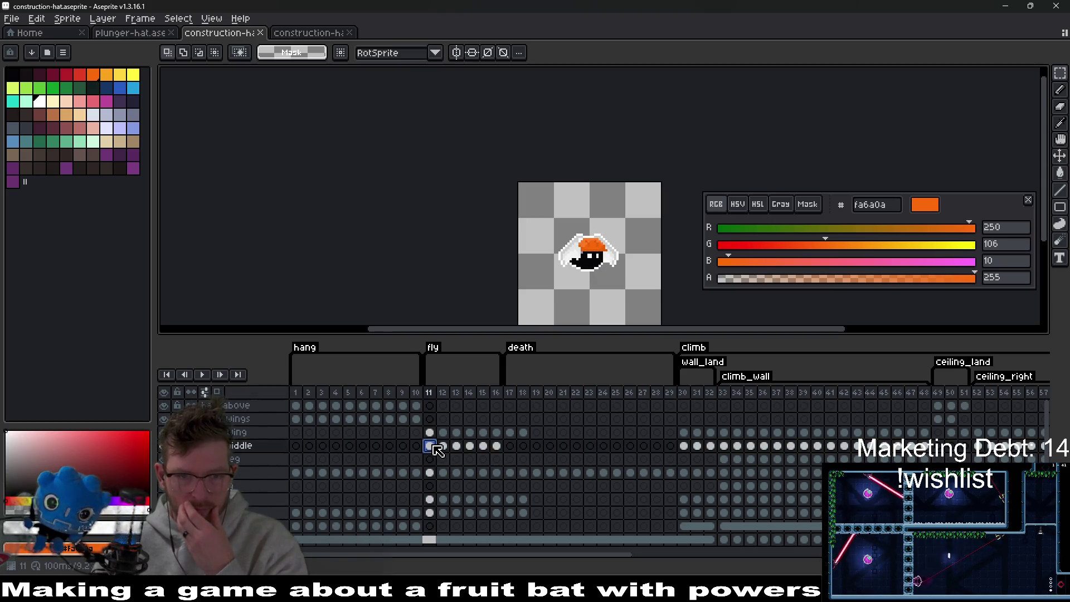
pyautogui.click(319, 33)
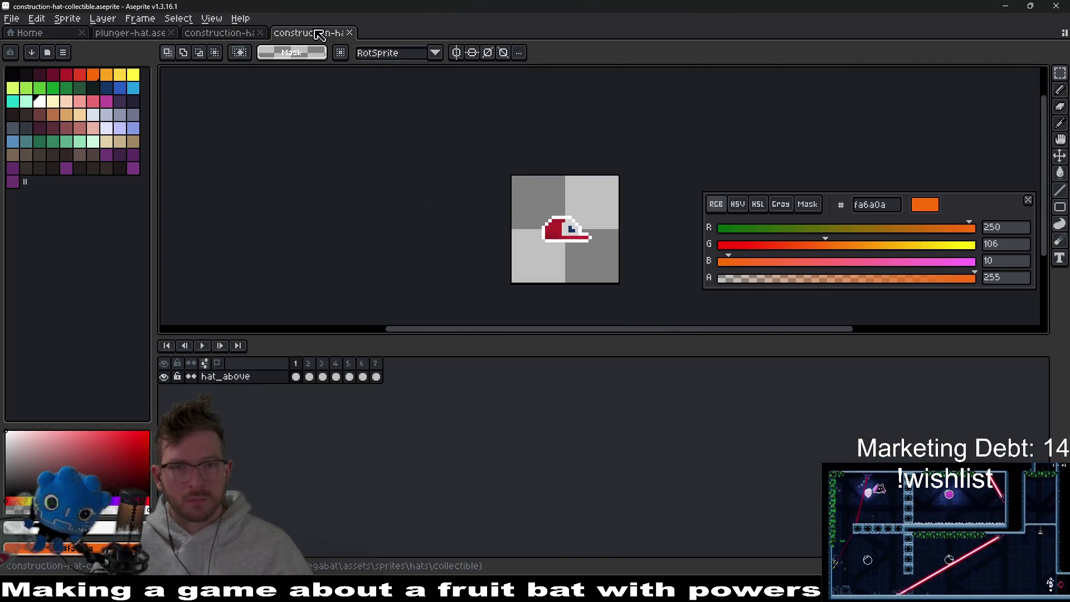
# Paste the orange hat into the collectible's first frame, centre it, and outline its top and left in white.
pyautogui.click(306, 378)
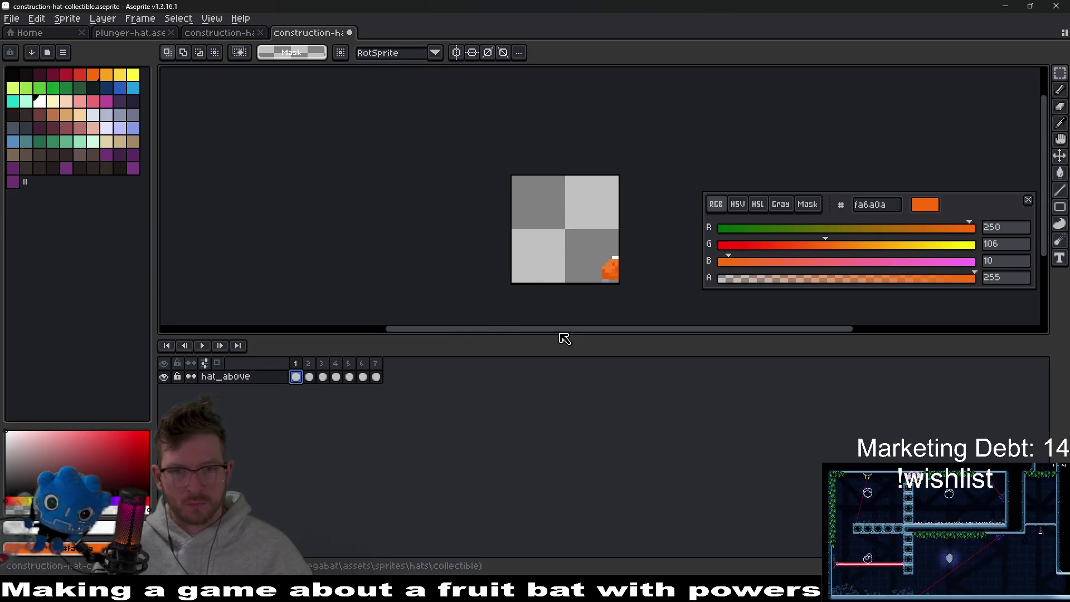
pyautogui.moveTo(601, 273)
pyautogui.mouseDown()
pyautogui.moveTo(550, 232)
pyautogui.moveTo(559, 237)
pyautogui.mouseUp()
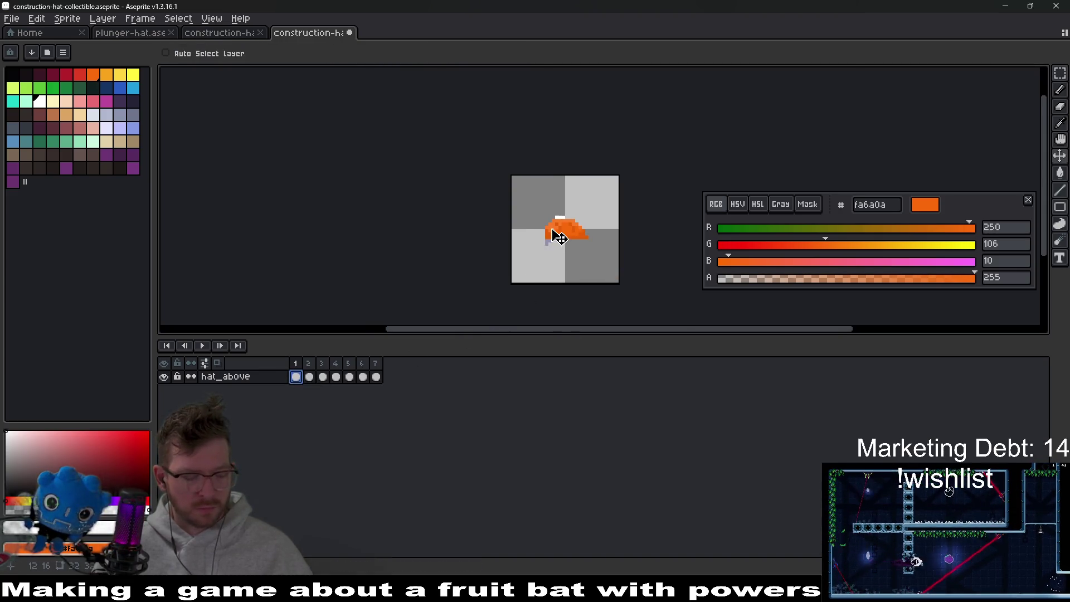
pyautogui.scroll(2, 563, 233)
pyautogui.press('i')
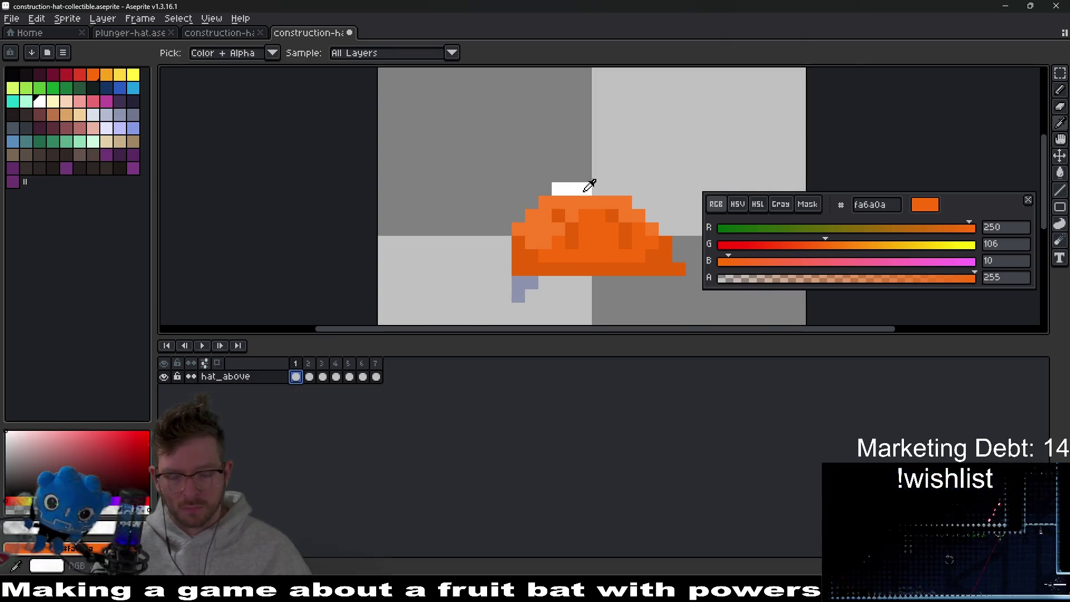
pyautogui.press('b')
pyautogui.moveTo(600, 188); pyautogui.dragTo(615, 187)
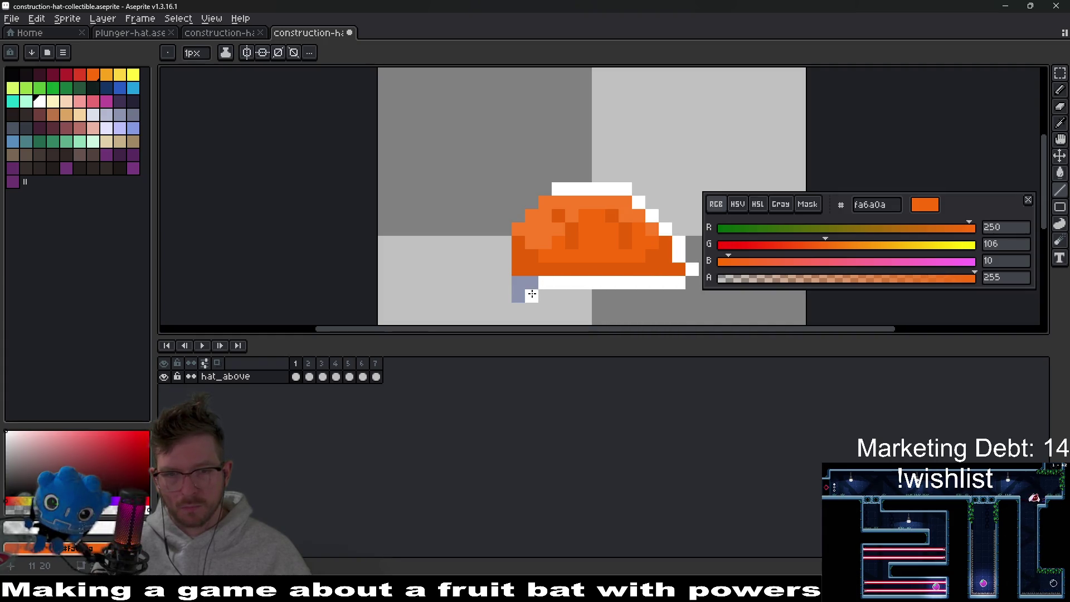
pyautogui.moveTo(504, 297); pyautogui.dragTo(533, 197)
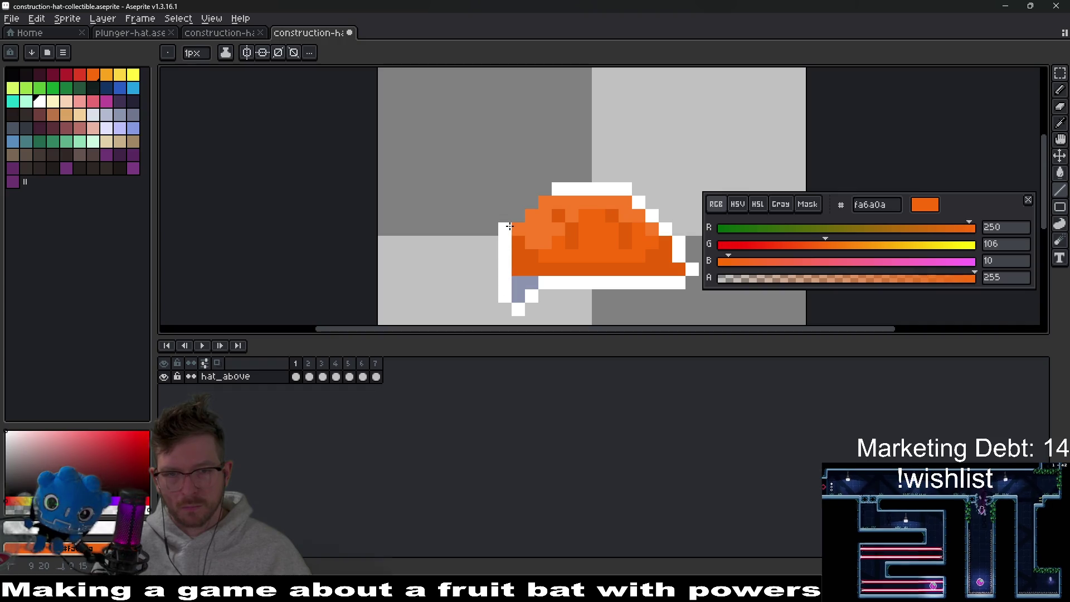
pyautogui.press('b')
pyautogui.click(532, 189)
pyautogui.scroll(-3, 554, 219)
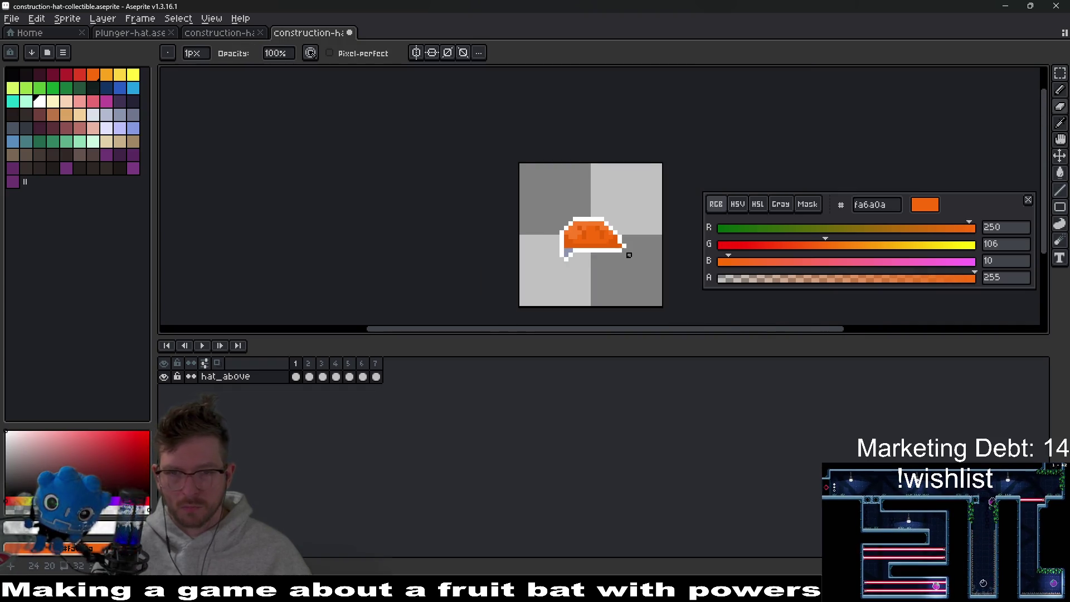
# Add a white pixel at the hat's bottom-left on collectible frame 2.
pyautogui.click(308, 377)
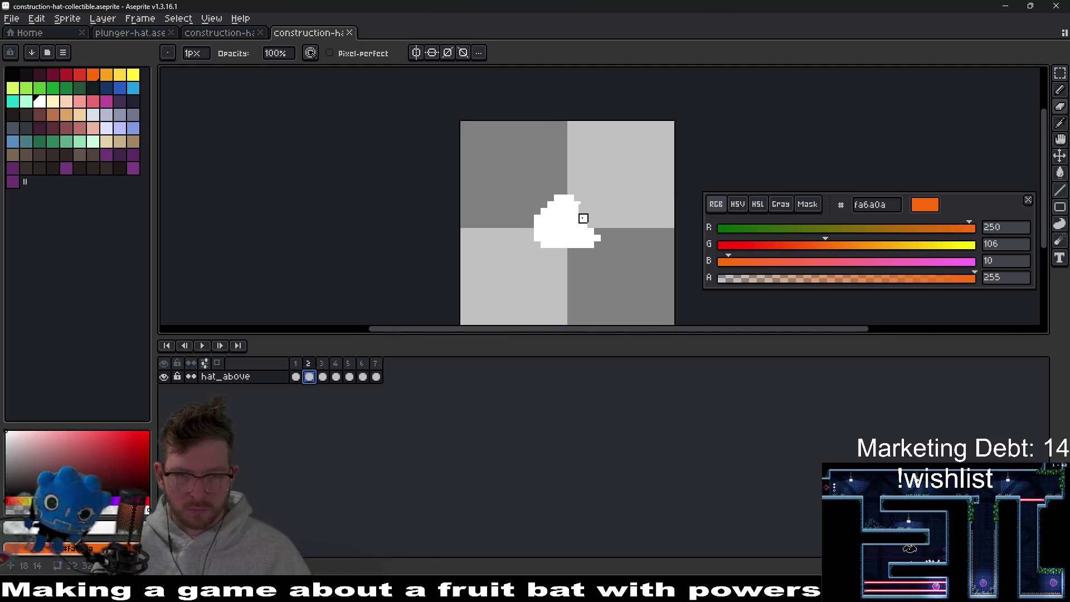
pyautogui.scroll(2, 583, 217)
pyautogui.press('i')
pyautogui.press('b')
pyautogui.click(521, 262)
pyautogui.scroll(-3, 597, 244)
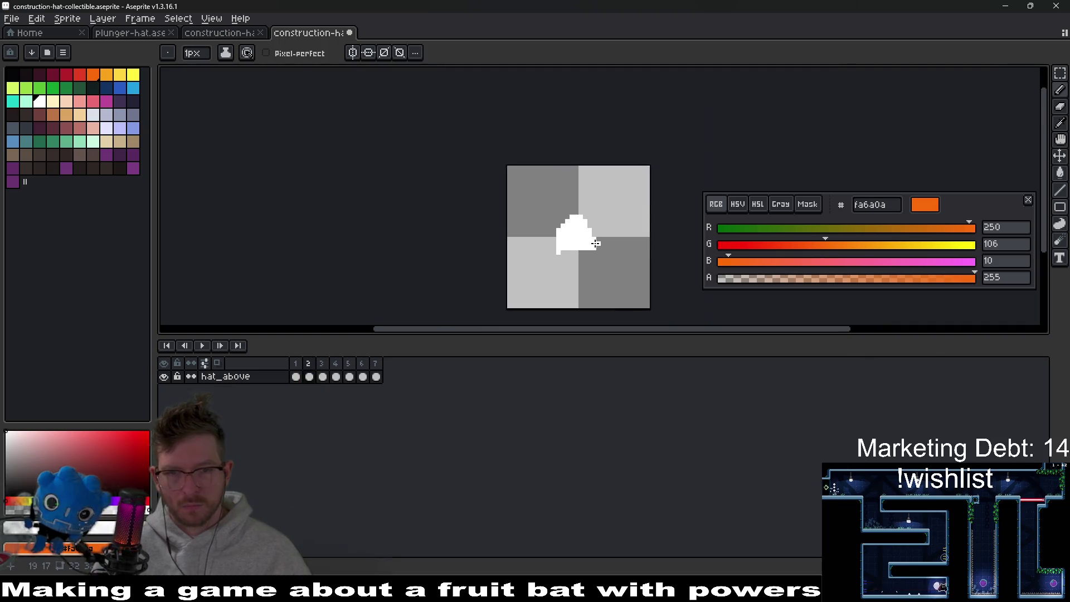
pyautogui.click(361, 377)
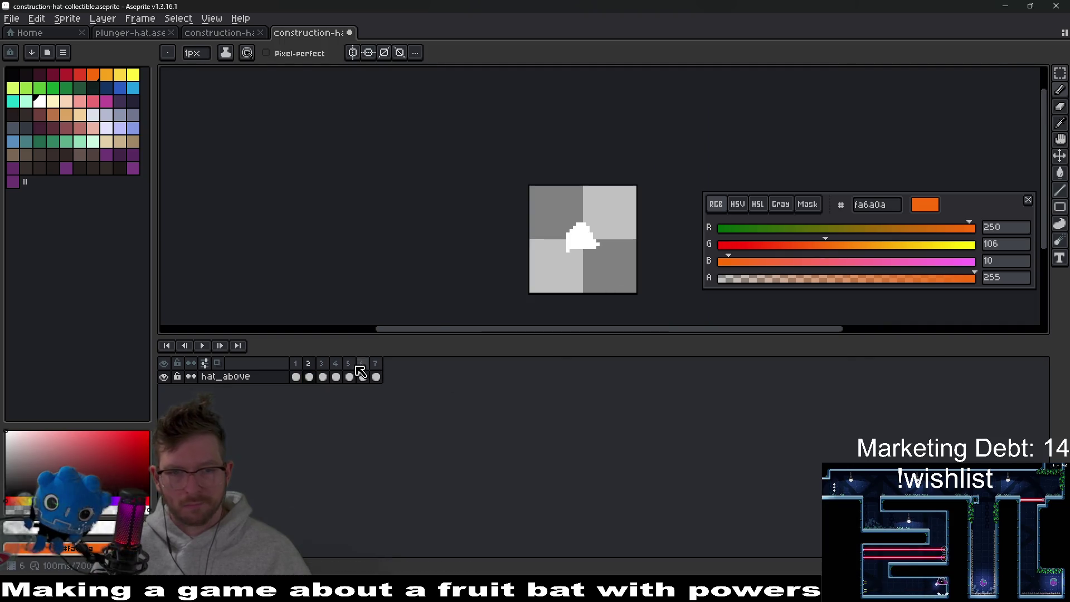
pyautogui.click(296, 377)
# Export the collectible sprite sheet, close the extra tabs, and switch to Godot.
pyautogui.hotkey('ctrl', 'e')
pyautogui.press('Return')
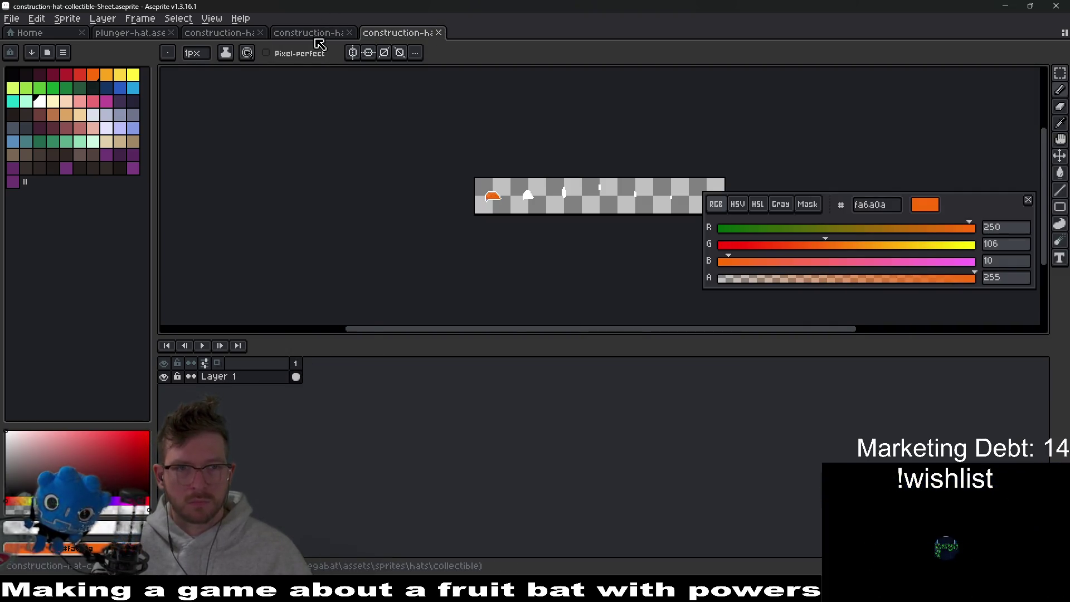
pyautogui.click(322, 36)
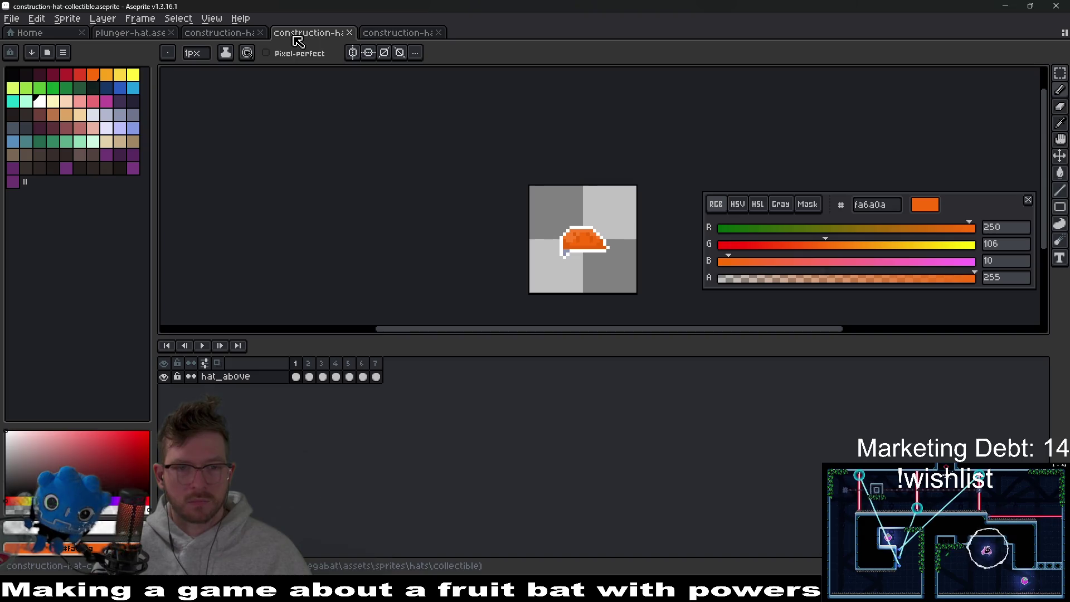
pyautogui.click(396, 32)
pyautogui.click(439, 33)
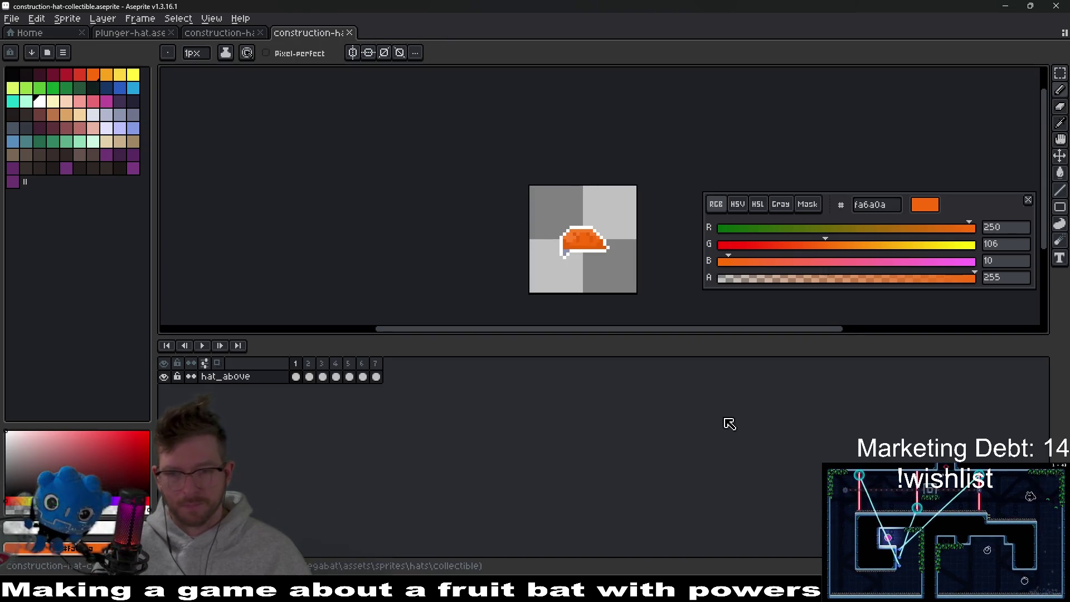
pyautogui.hotkey('alt', 'Tab')
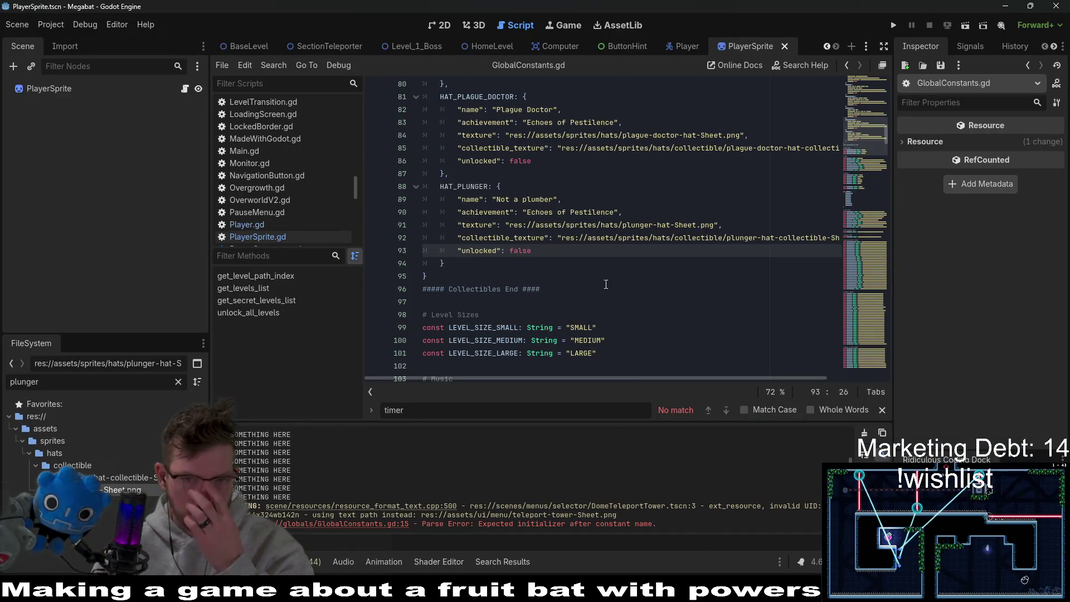
# Below HAT_PLUNGER, declare the constant HAT_CONSTRUCTION as String "contruction_hat".
pyautogui.scroll(20, 529, 275)
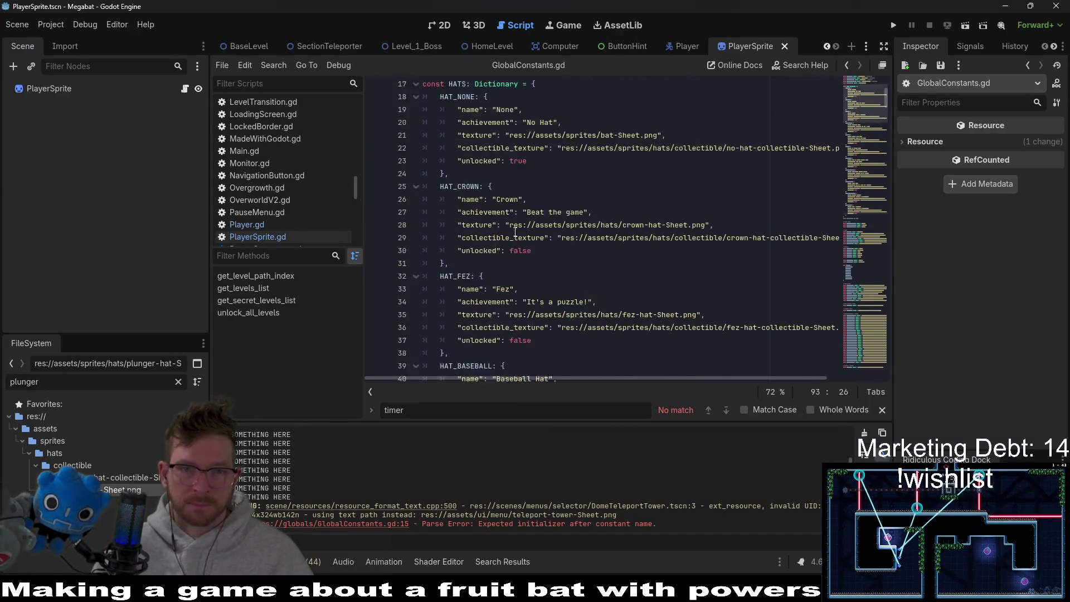
pyautogui.click(649, 268)
pyautogui.press('Return')
pyautogui.write('const CONSTR')
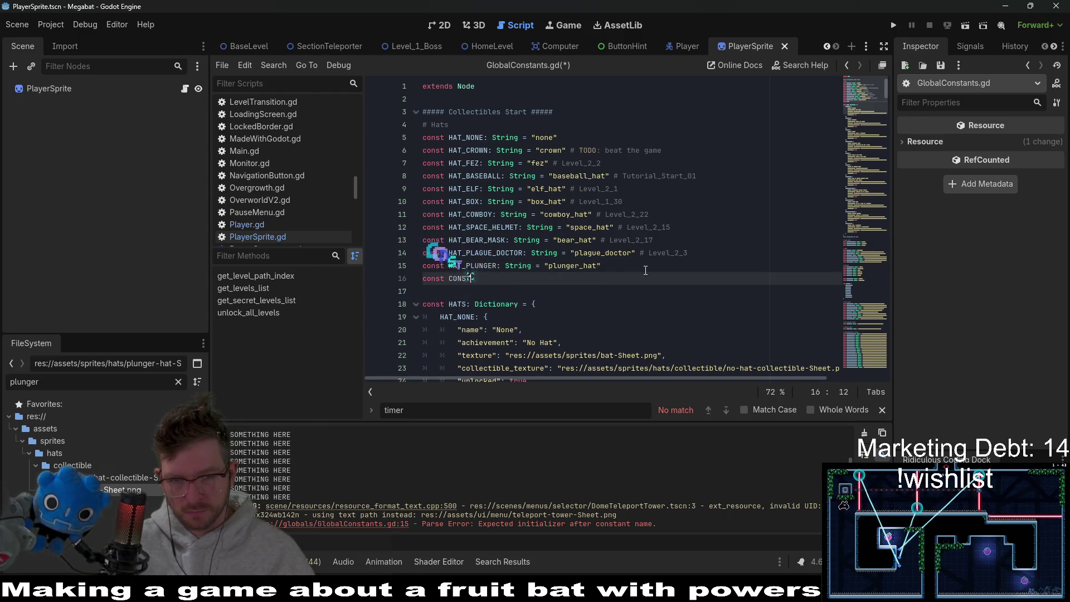
pyautogui.write('UCTION_')
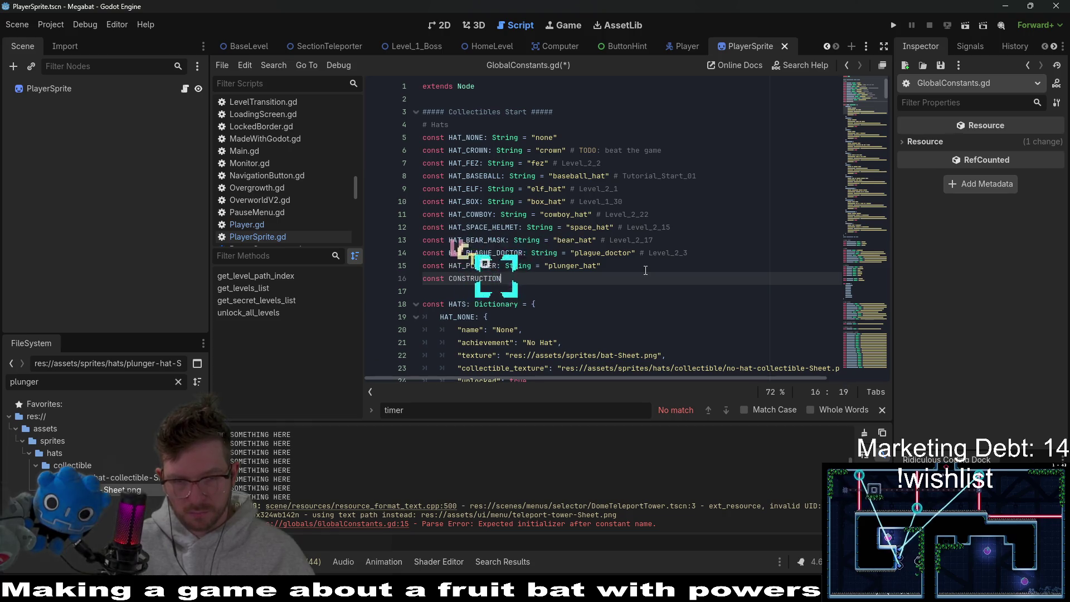
pyautogui.press('BackSpace')
pyautogui.hotkey('ctrl', 'Left')
pyautogui.write('HAT_')
pyautogui.press('Right')
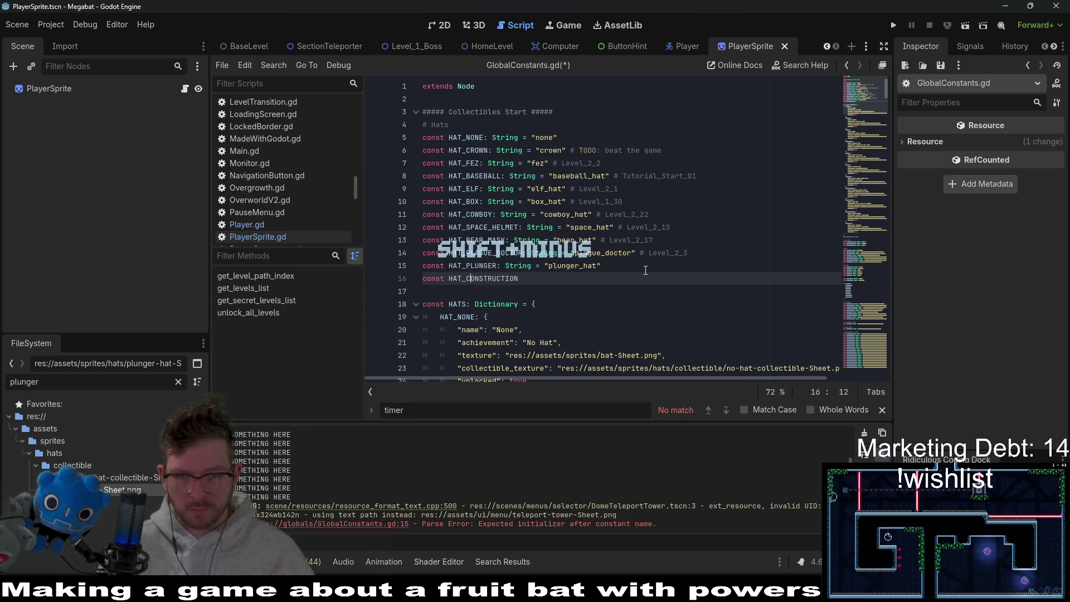
pyautogui.press('Right')
pyautogui.press('Right')
pyautogui.press('Right')
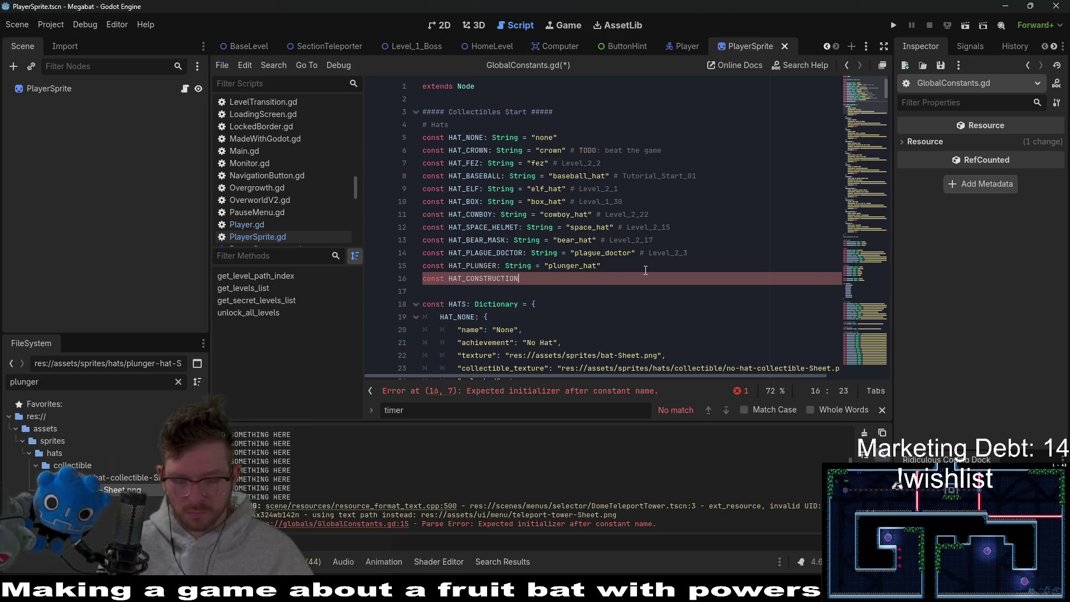
pyautogui.write(': St')
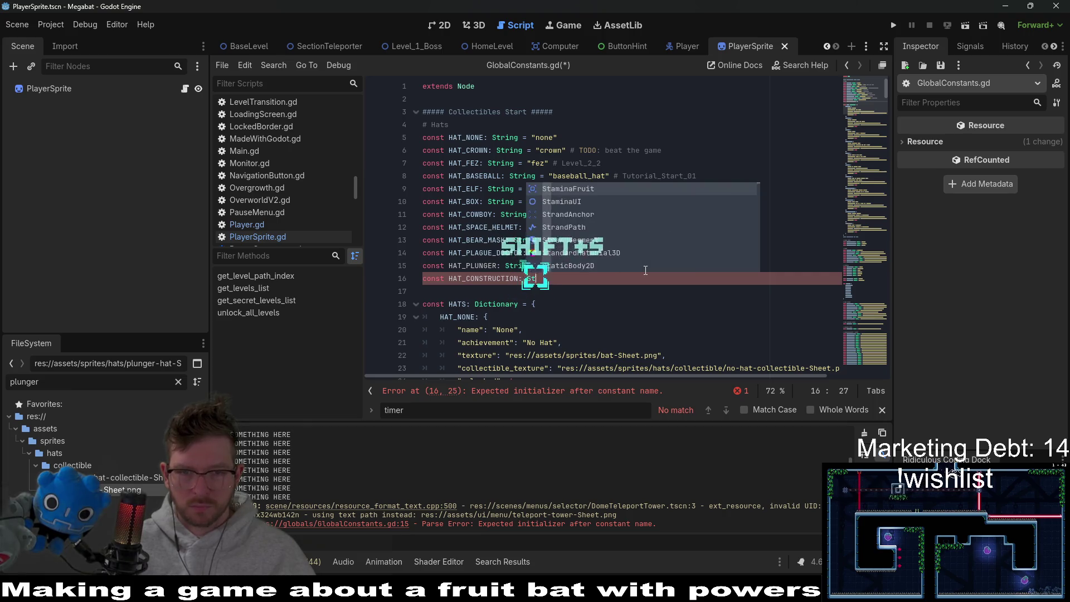
pyautogui.write('ring = "contruction')
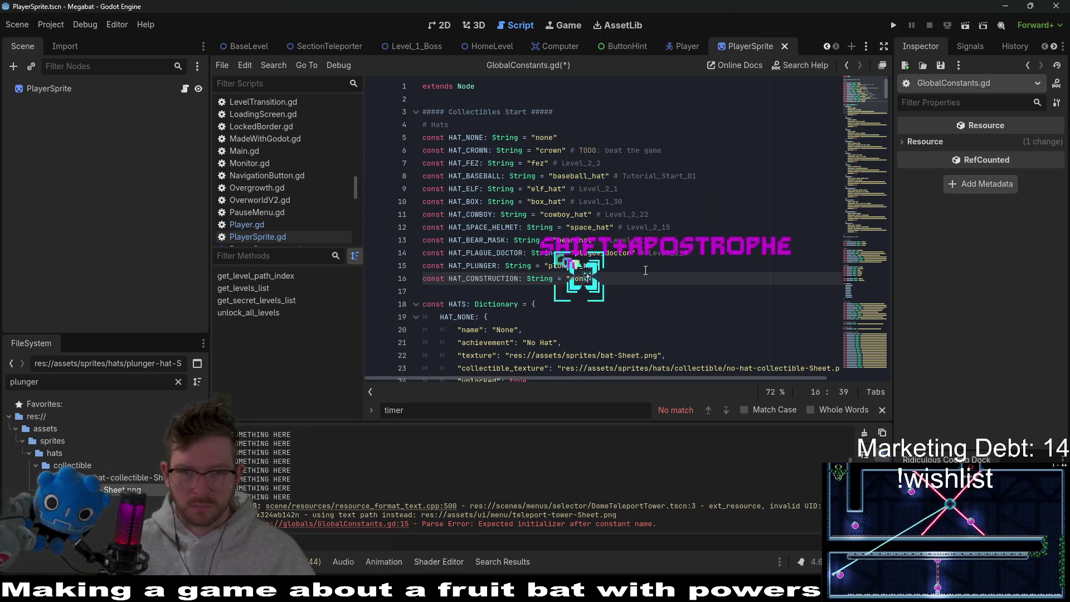
pyautogui.write('_hat')
pyautogui.press('End')
# Duplicate the HAT_PLUNGER entry in the HATS dictionary and rename the copy's key to HAT_CONSTRUCTION.
pyautogui.scroll(-3, 646, 270)
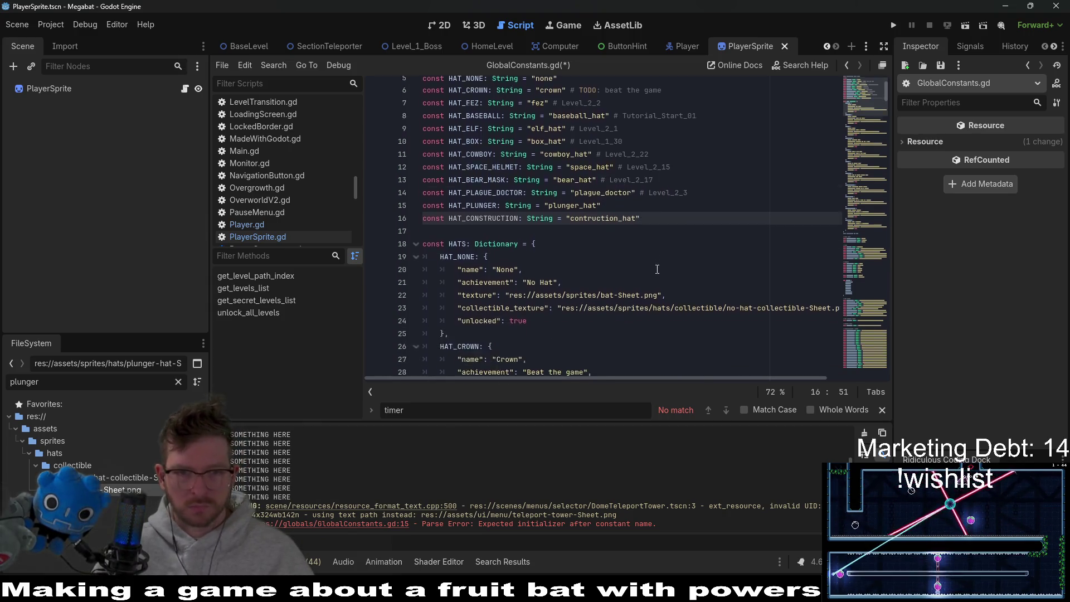
pyautogui.doubleClick(467, 161)
pyautogui.scroll(-14, 564, 191)
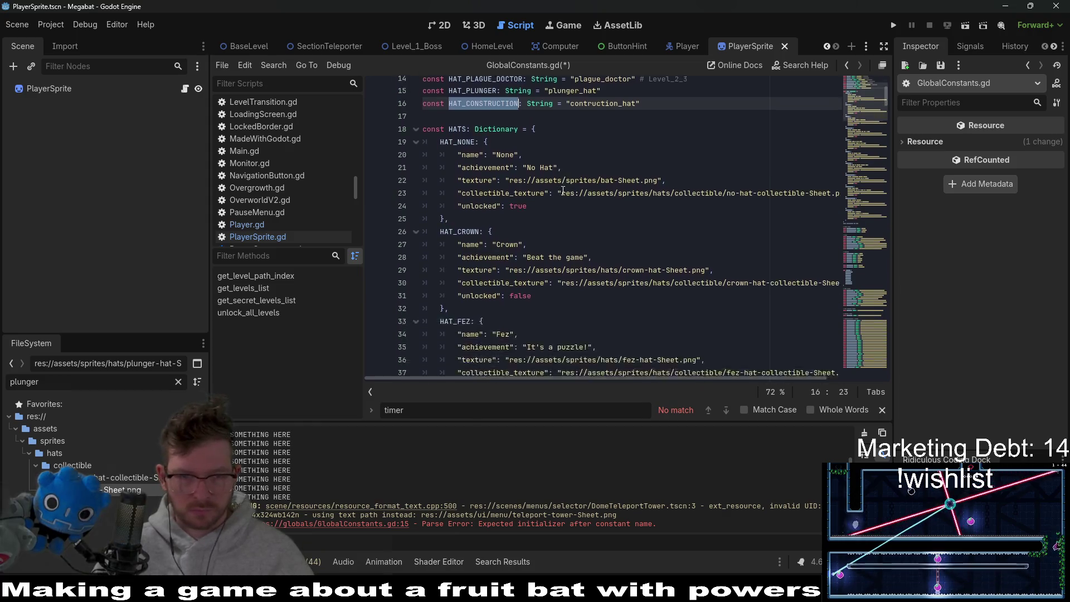
pyautogui.scroll(-10, 563, 191)
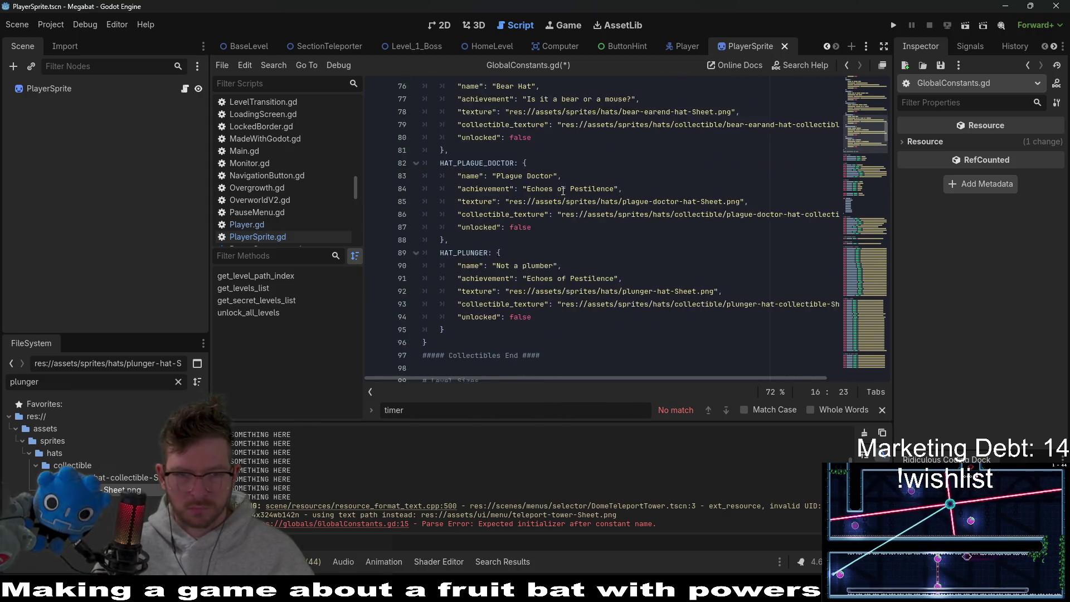
pyautogui.click(468, 257)
pyautogui.moveTo(462, 254); pyautogui.dragTo(455, 160)
pyautogui.hotkey('ctrl', 'c')
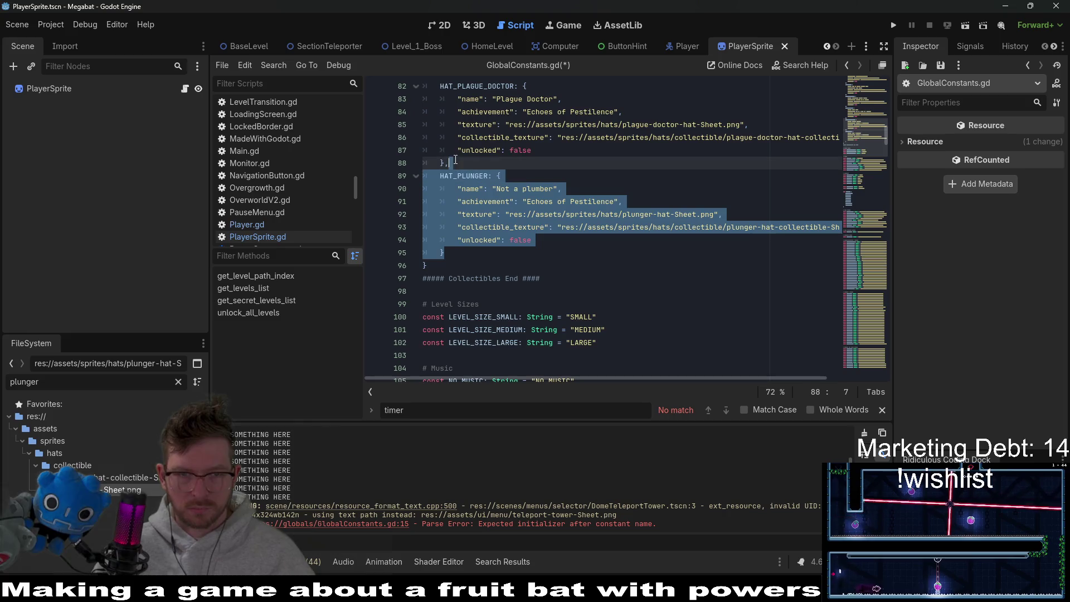
pyautogui.click(456, 250)
pyautogui.hotkey('ctrl', 'v')
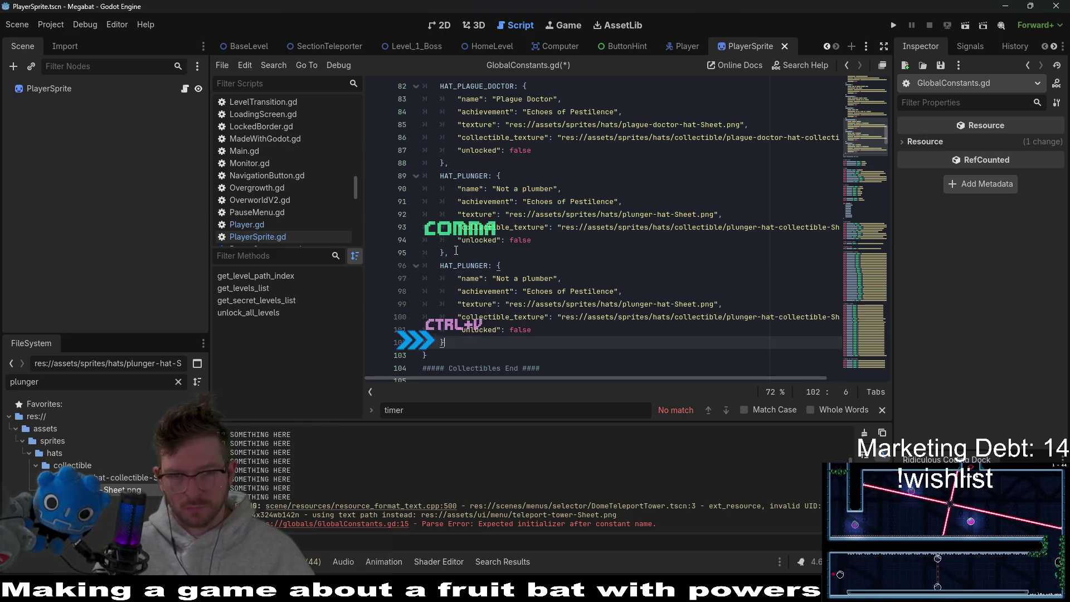
pyautogui.doubleClick(460, 266)
pyautogui.write('CONST')
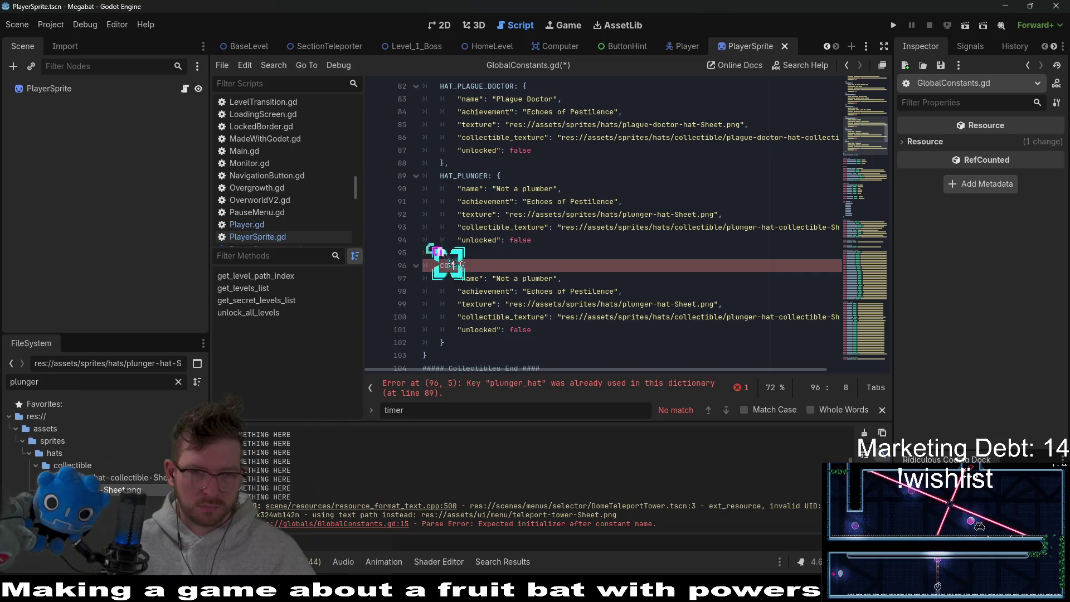
pyautogui.press('BackSpace')
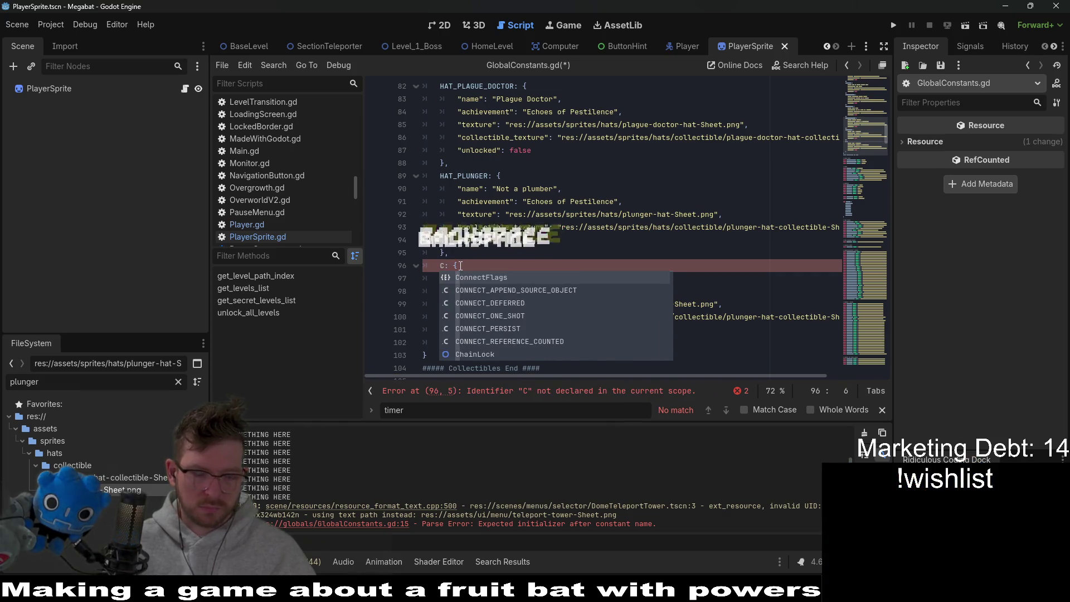
pyautogui.press('BackSpace')
pyautogui.write('HAT_CO')
pyautogui.press('Return')
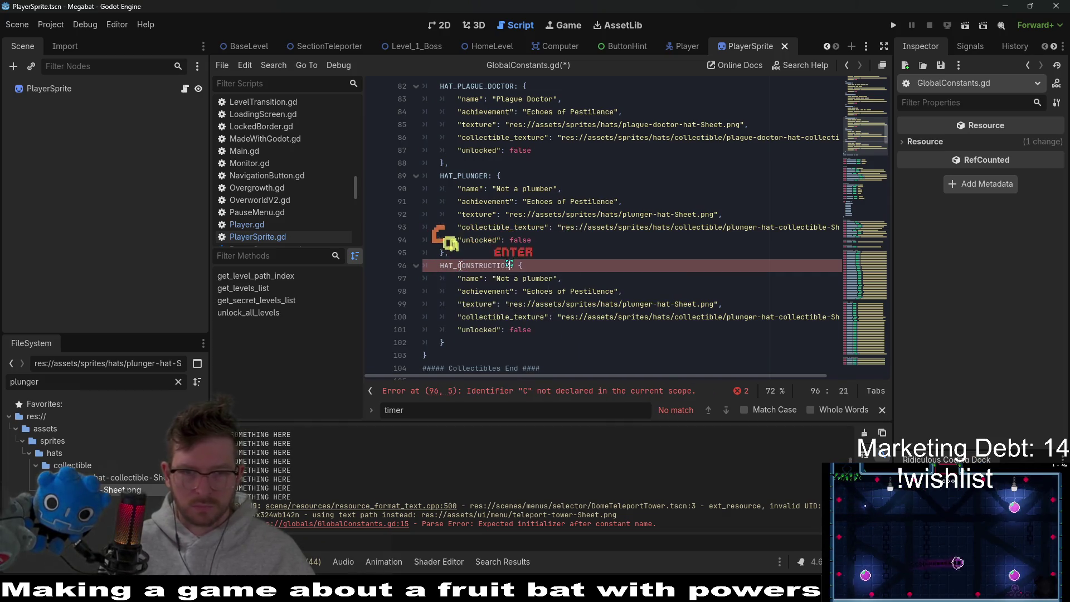
# Filter the FileSystem dock for 'construction' and bring up the construction collectible file's options.
pyautogui.click(604, 304)
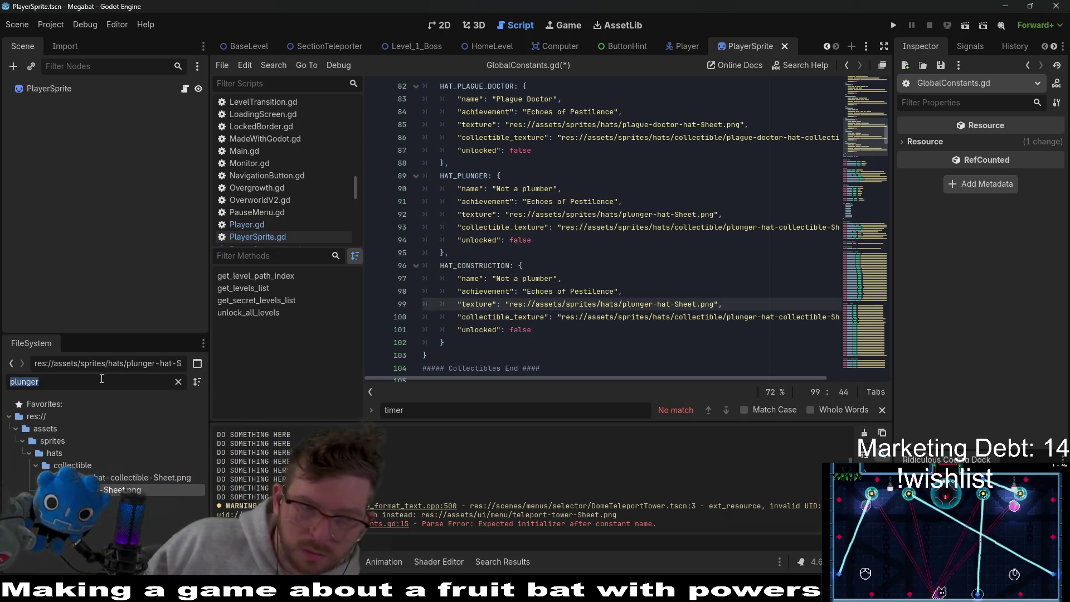
pyautogui.press('BackSpace')
pyautogui.write('construction')
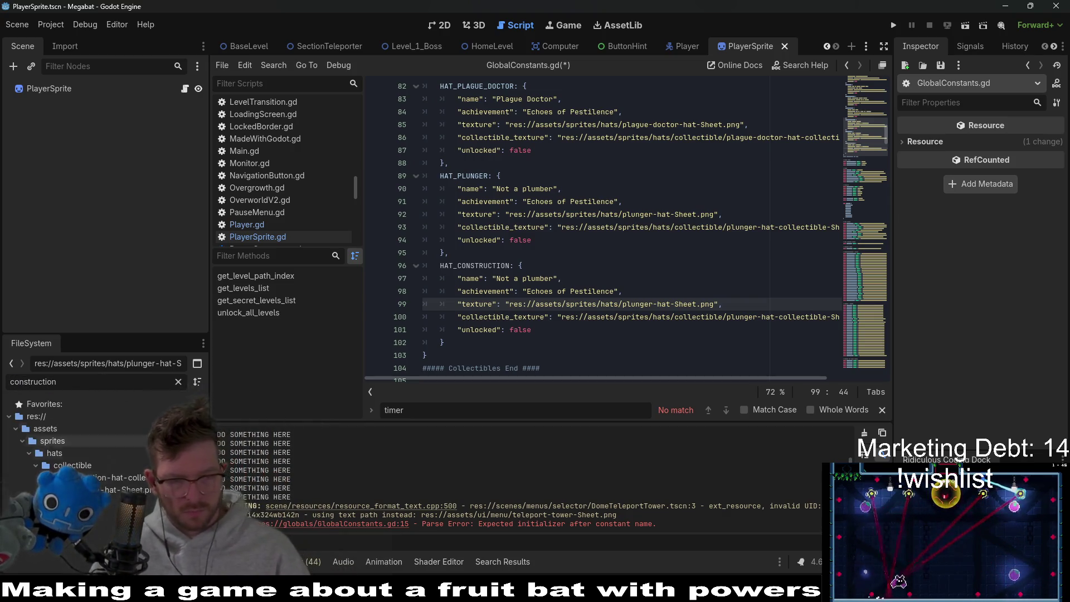
pyautogui.rightClick(156, 477)
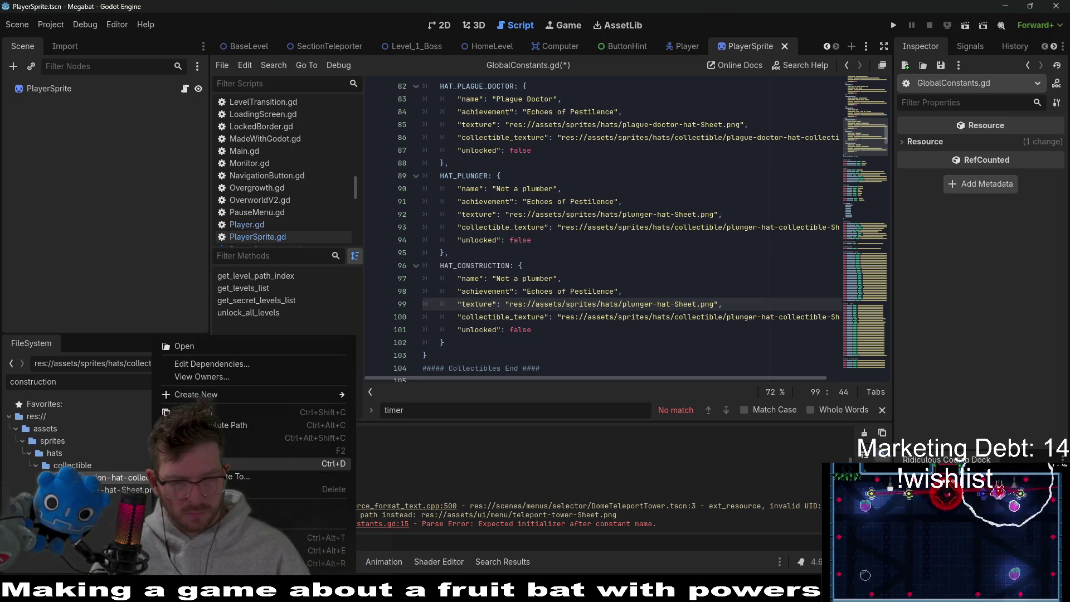
# Replace the plunger collectible path on line 100 with the copied construction collectible path.
pyautogui.click(234, 412)
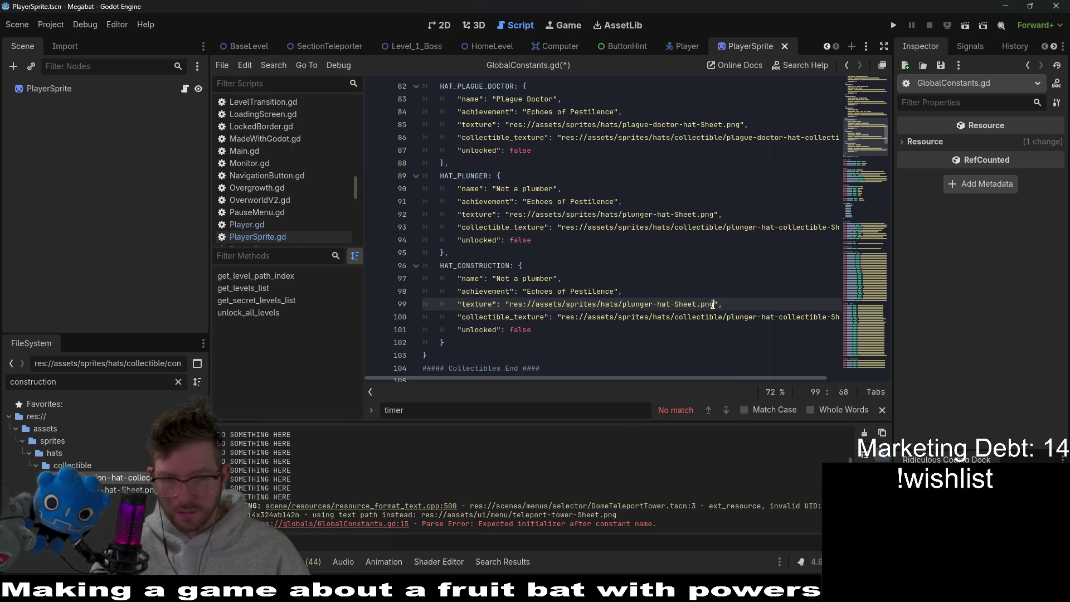
pyautogui.moveTo(562, 316); pyautogui.dragTo(867, 317)
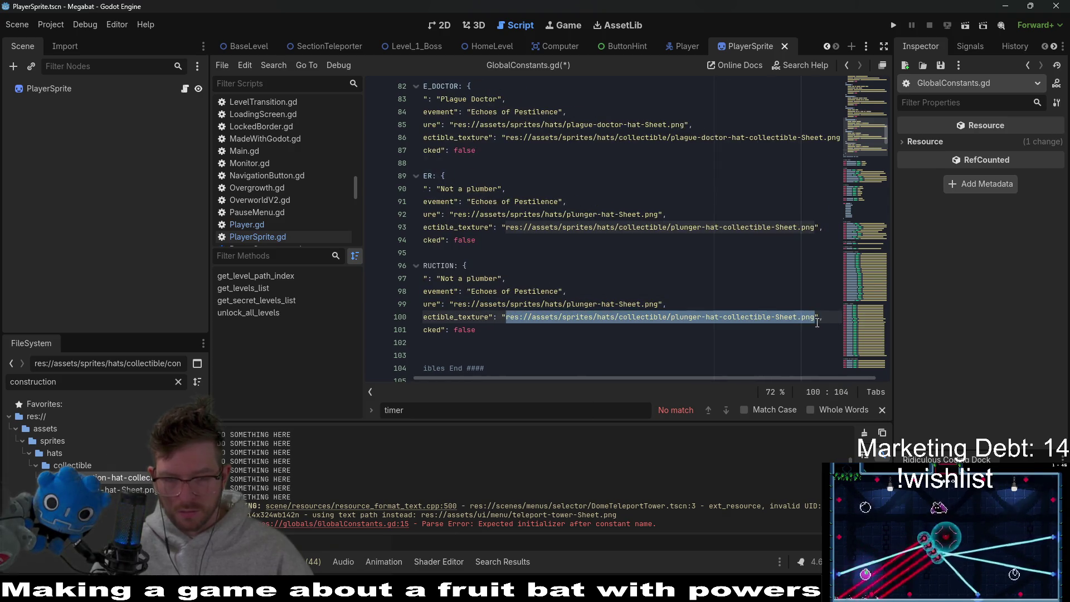
pyautogui.write('res://assets/sprites/hats/collectible/construction-hat-collectible-Sheet.png')
# Change 'plunger' to 'construction' in the texture path and check both new paths against the plunger ones.
pyautogui.doubleClick(586, 304)
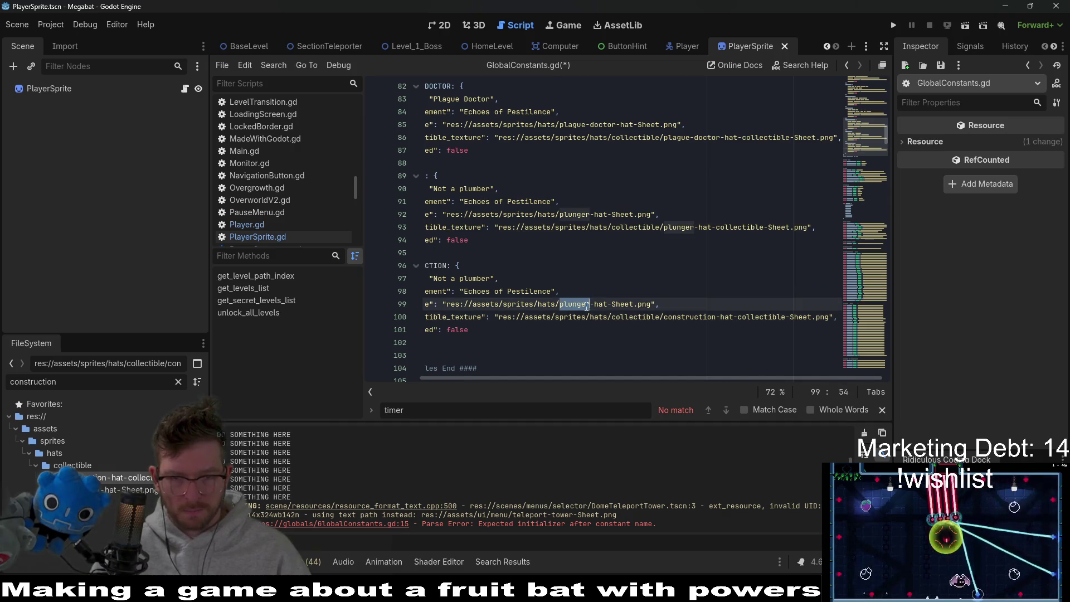
pyautogui.write('construction')
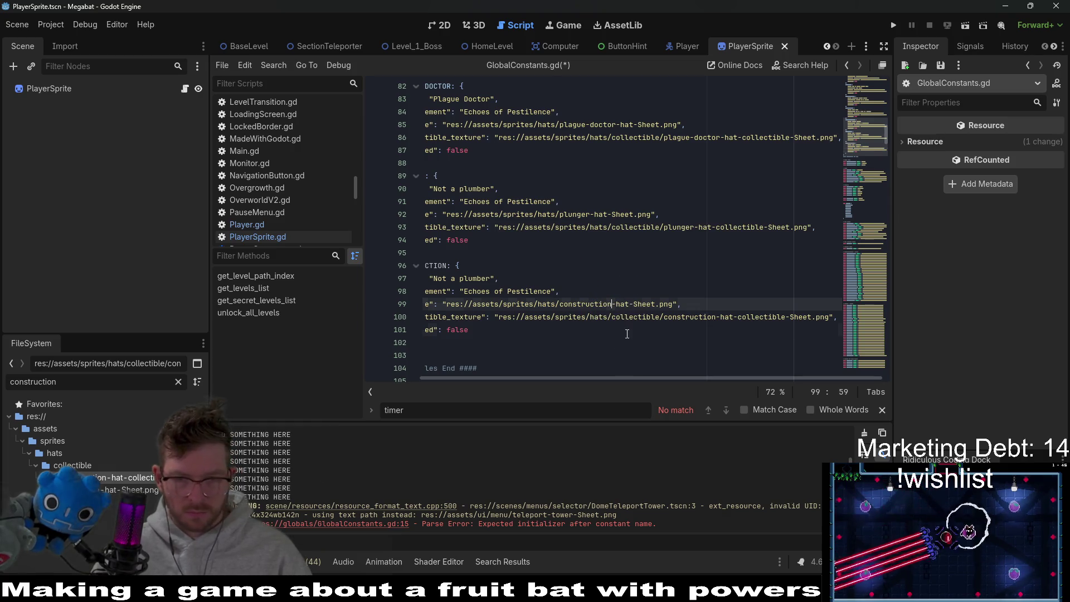
pyautogui.doubleClick(690, 316)
pyautogui.moveTo(690, 316)
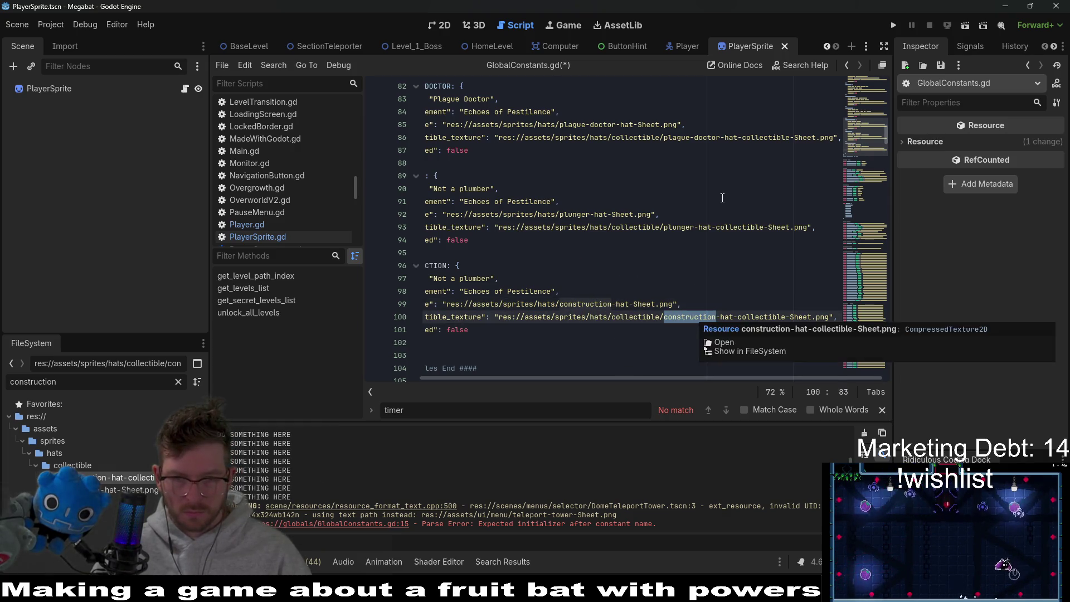
pyautogui.doubleClick(680, 227)
pyautogui.doubleClick(741, 226)
pyautogui.moveTo(740, 227)
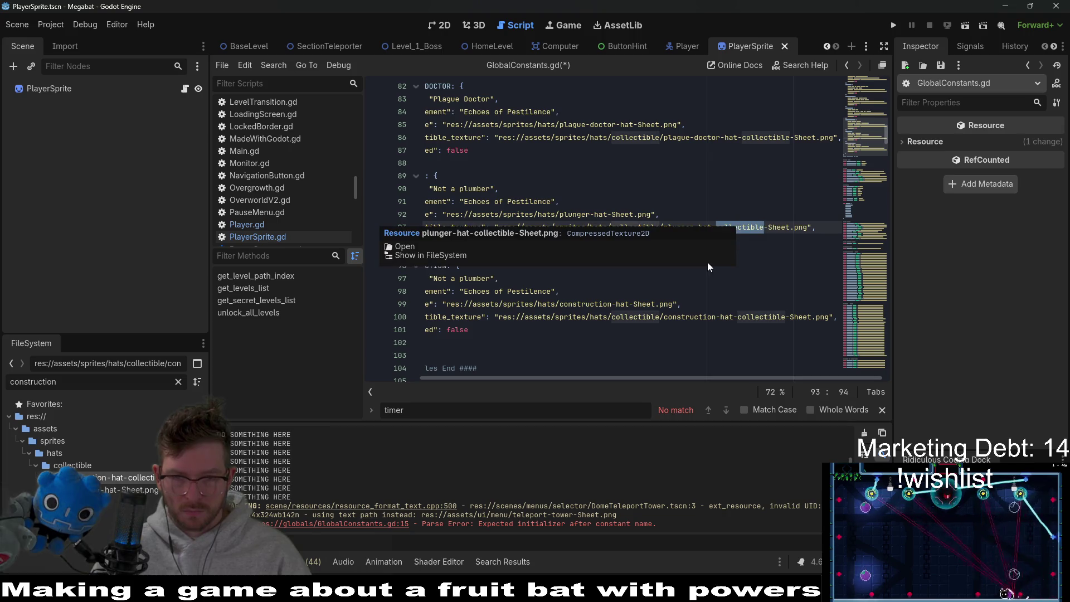
pyautogui.click(663, 291)
pyautogui.doubleClick(644, 304)
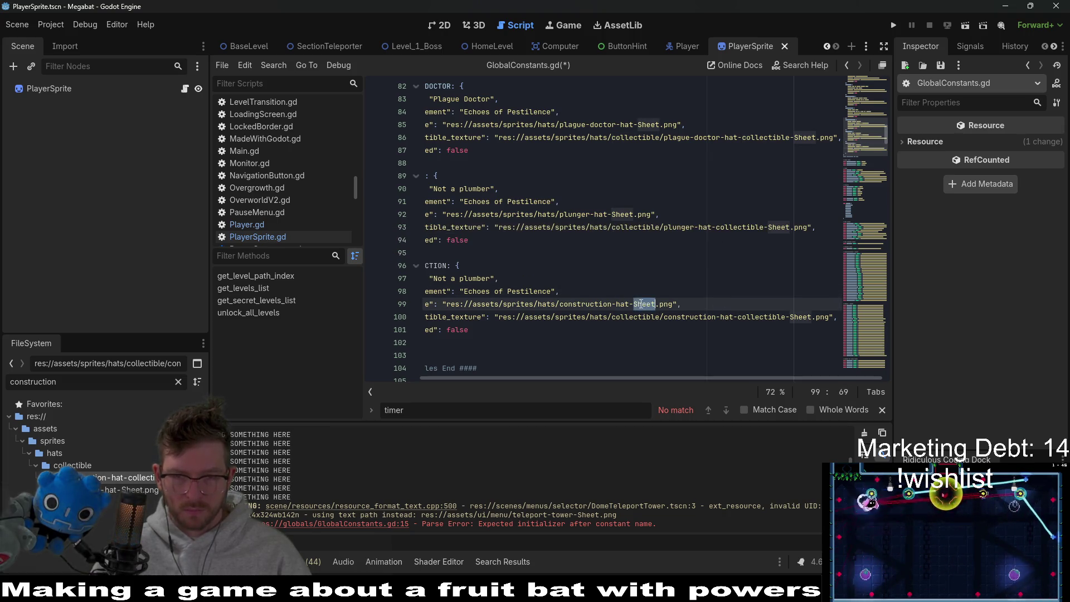
pyautogui.click(598, 252)
pyautogui.moveTo(584, 301); pyautogui.dragTo(591, 290)
pyautogui.click(595, 287)
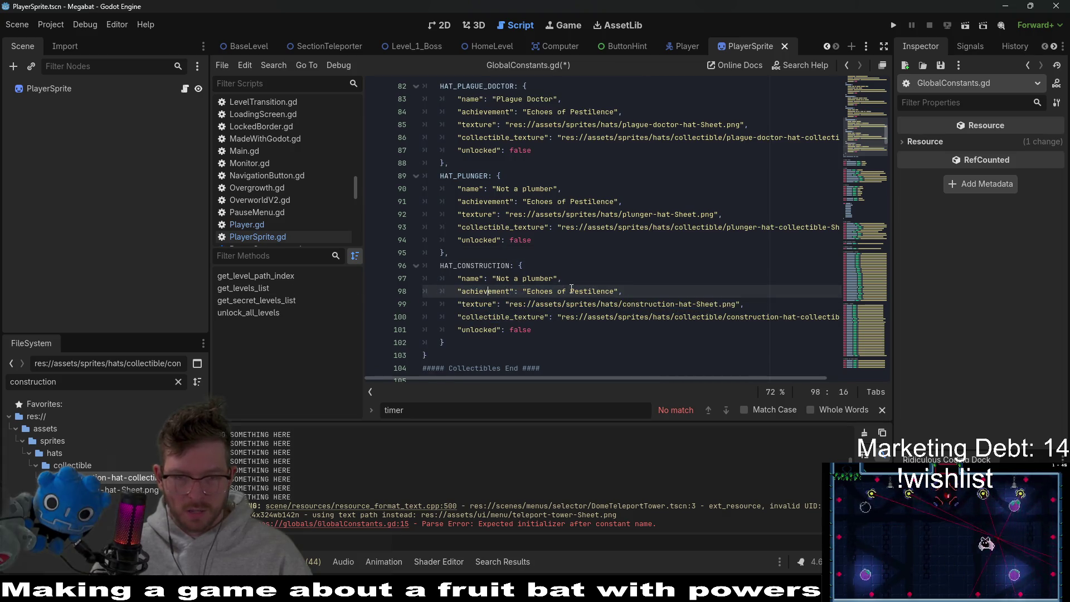
# Move 'Not a plumber' into the plunger hat's achievement and name the hat 'Plunger'.
pyautogui.click(615, 202)
pyautogui.moveTo(524, 204); pyautogui.dragTo(522, 203)
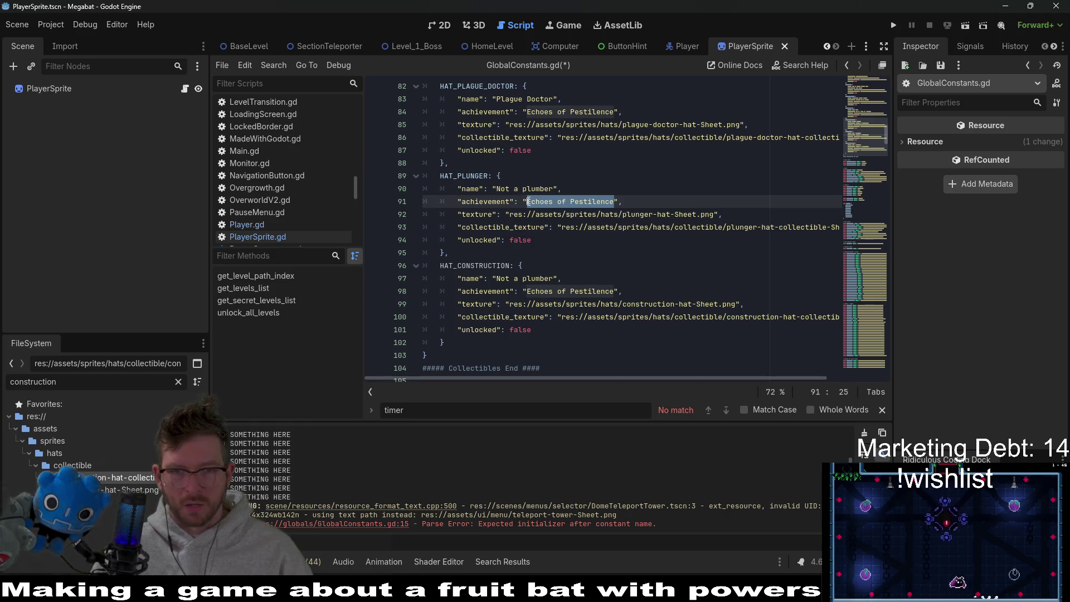
pyautogui.scroll(1, 603, 206)
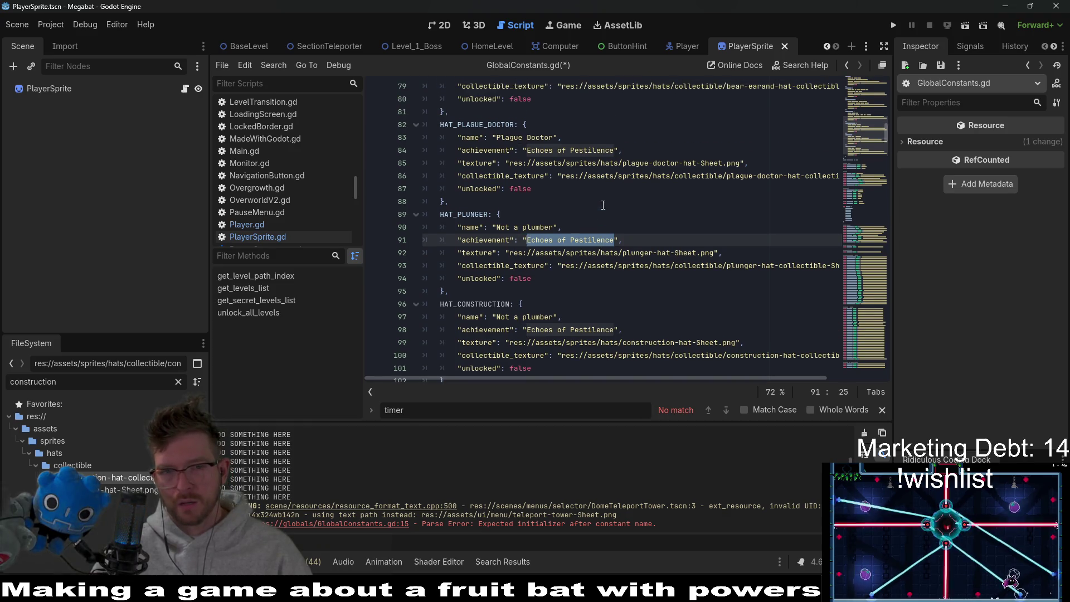
pyautogui.moveTo(555, 225); pyautogui.dragTo(493, 226)
pyautogui.hotkey('ctrl', 'x')
pyautogui.moveTo(614, 240); pyautogui.dragTo(531, 241)
pyautogui.hotkey('ctrl', 'v')
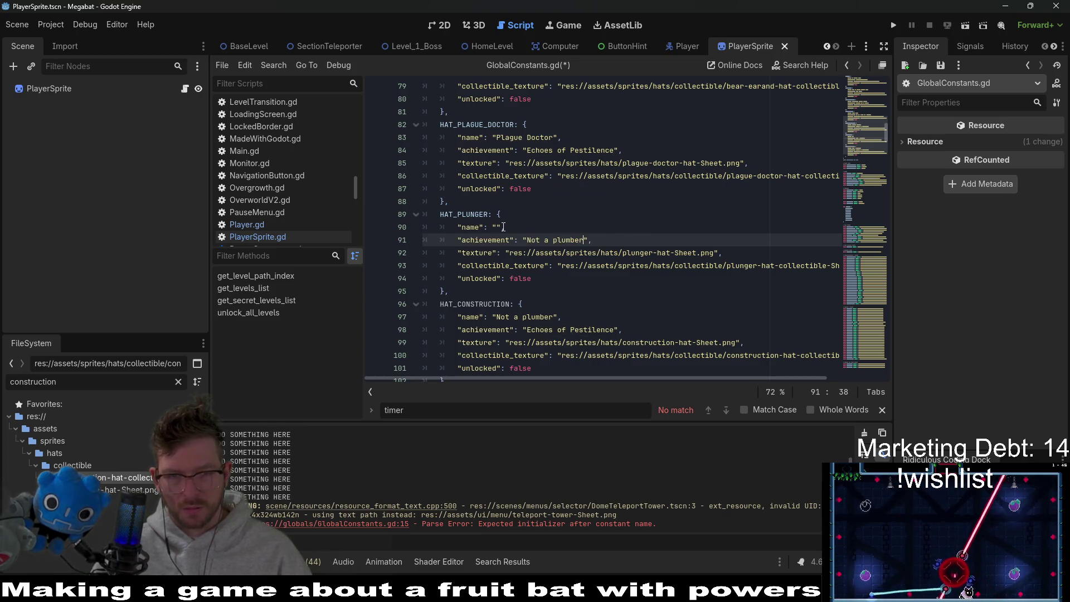
pyautogui.click(498, 227)
pyautogui.write('P')
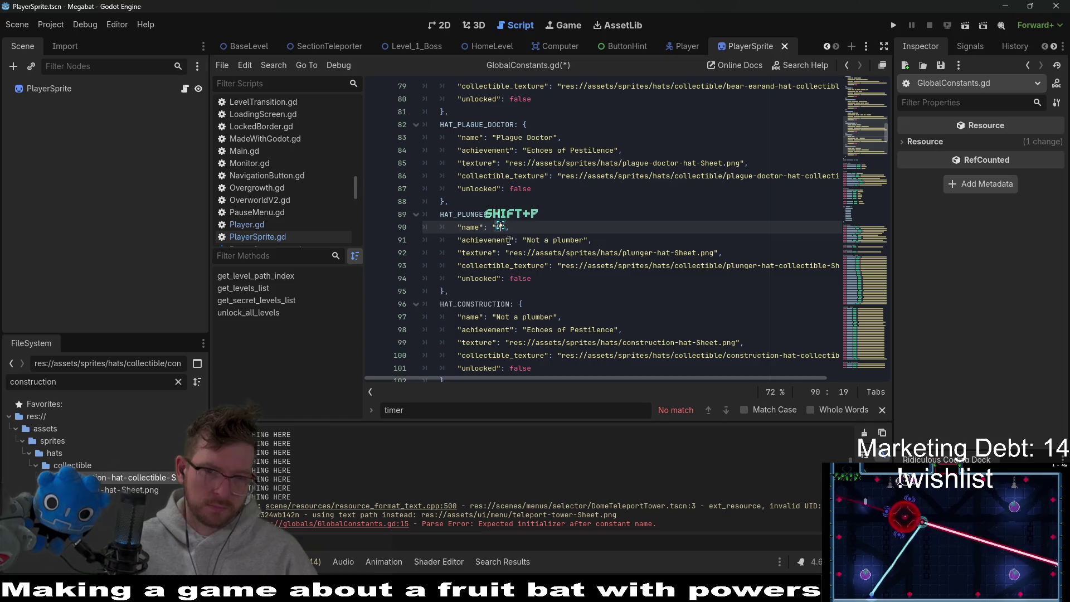
pyautogui.write('lunger')
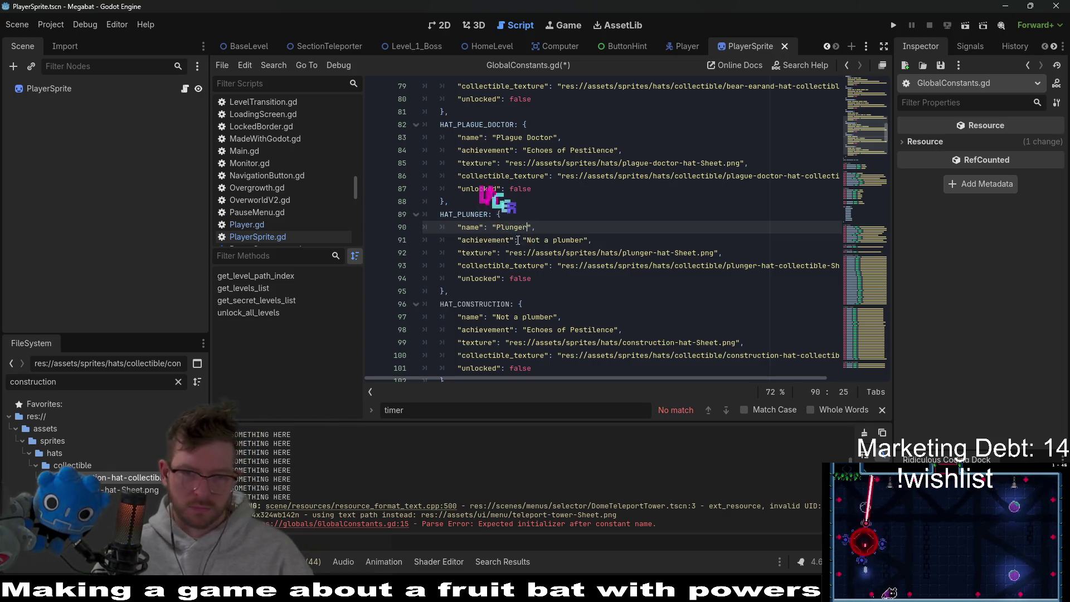
pyautogui.click(580, 241)
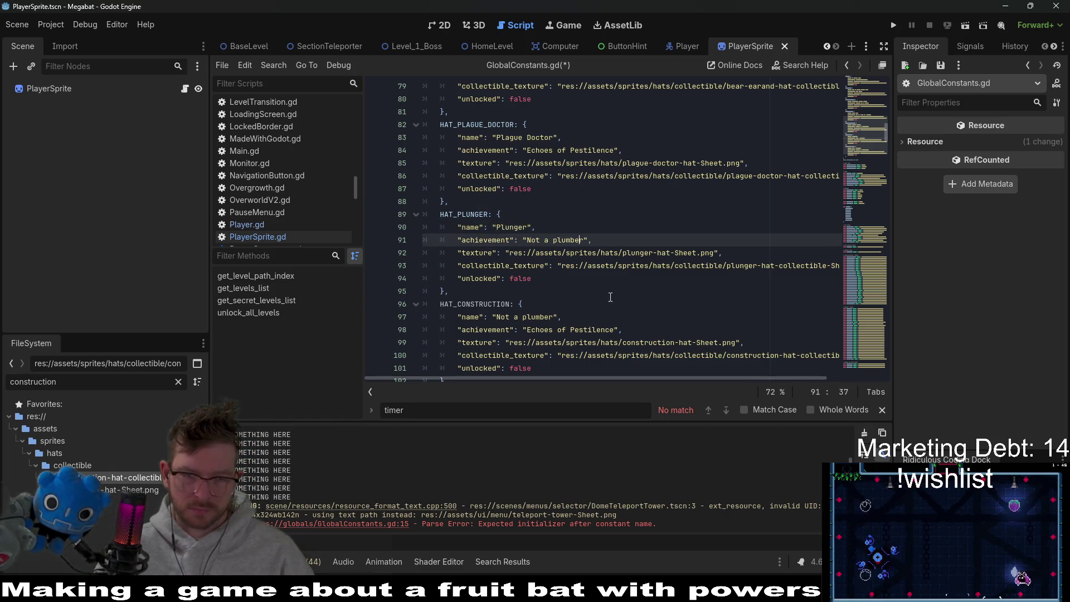
# Name the construction entry 'Construction Hat' with achievement 'Work in progress', then save.
pyautogui.click(531, 317)
pyautogui.moveTo(615, 330); pyautogui.dragTo(527, 330)
pyautogui.press('BackSpace')
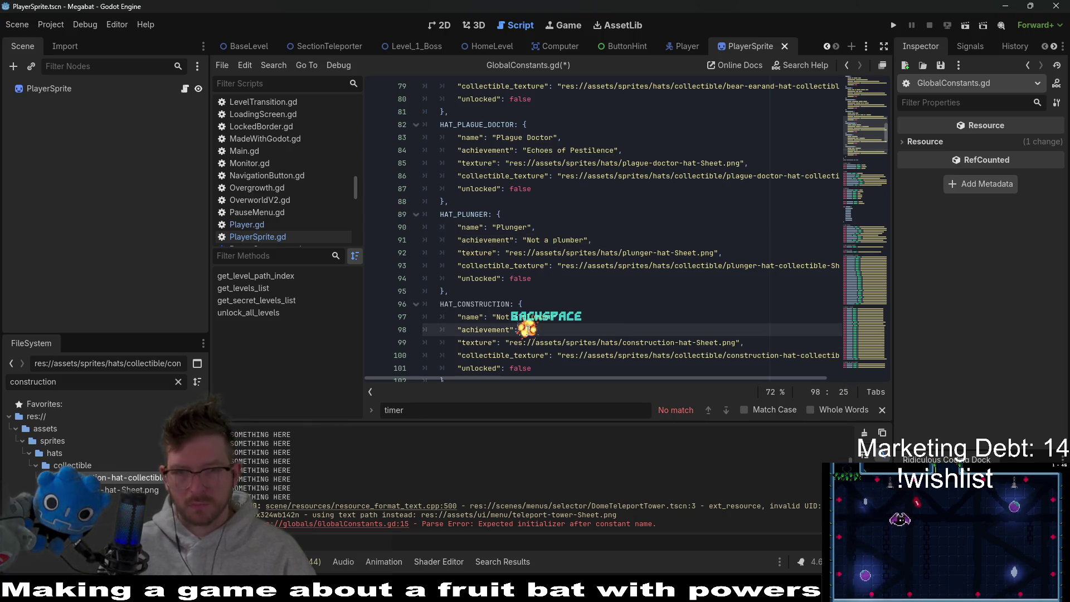
pyautogui.press('Up')
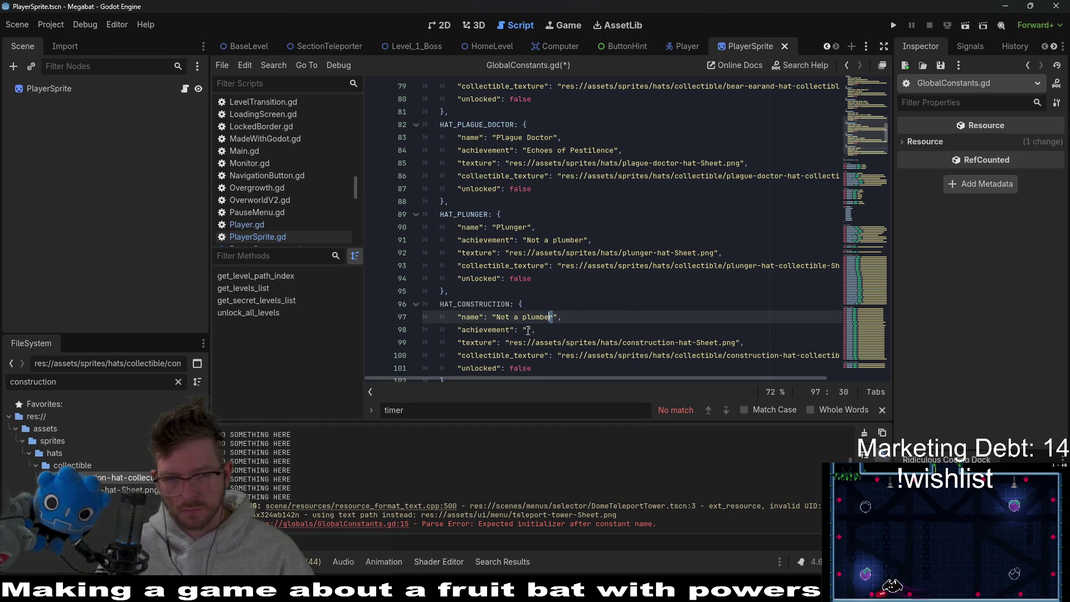
pyautogui.hotkey('ctrl', 'shift', 'Left')
pyautogui.press('BackSpace')
pyautogui.write('Construction ')
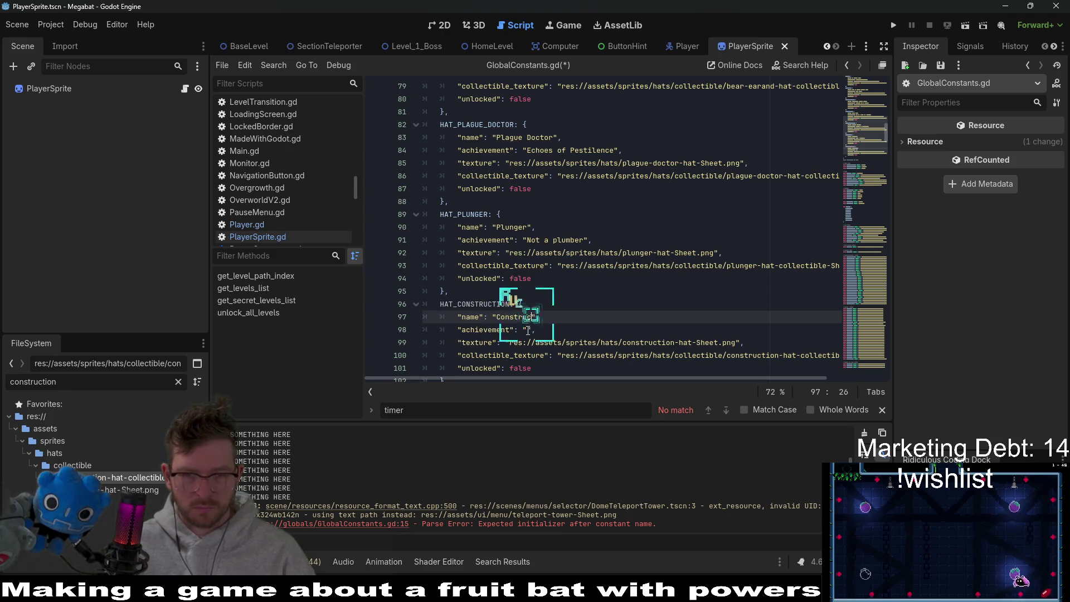
pyautogui.write('Hat')
pyautogui.press('Right')
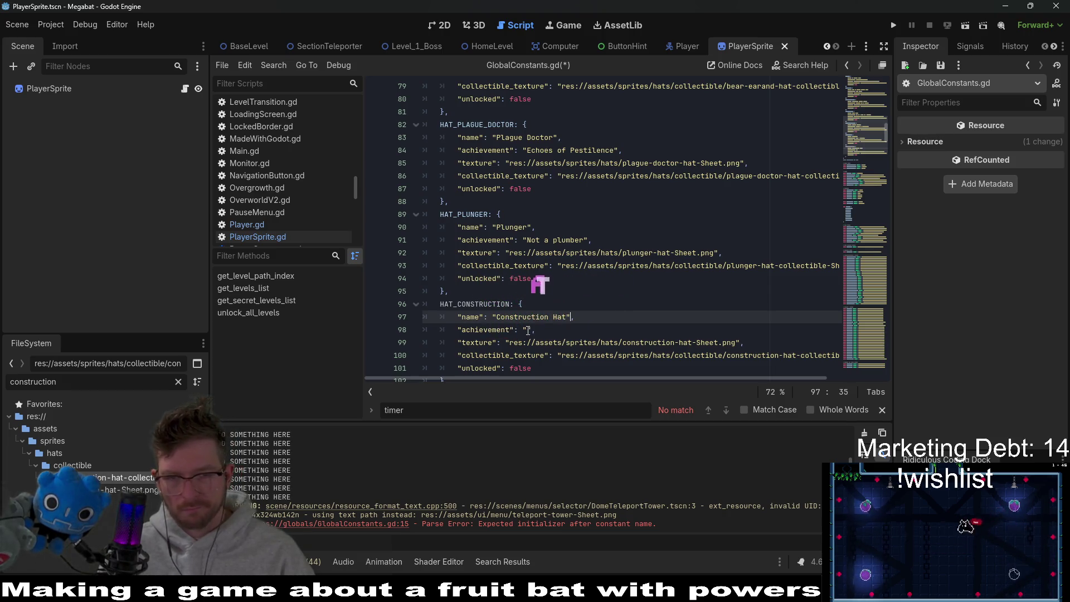
pyautogui.press('Down')
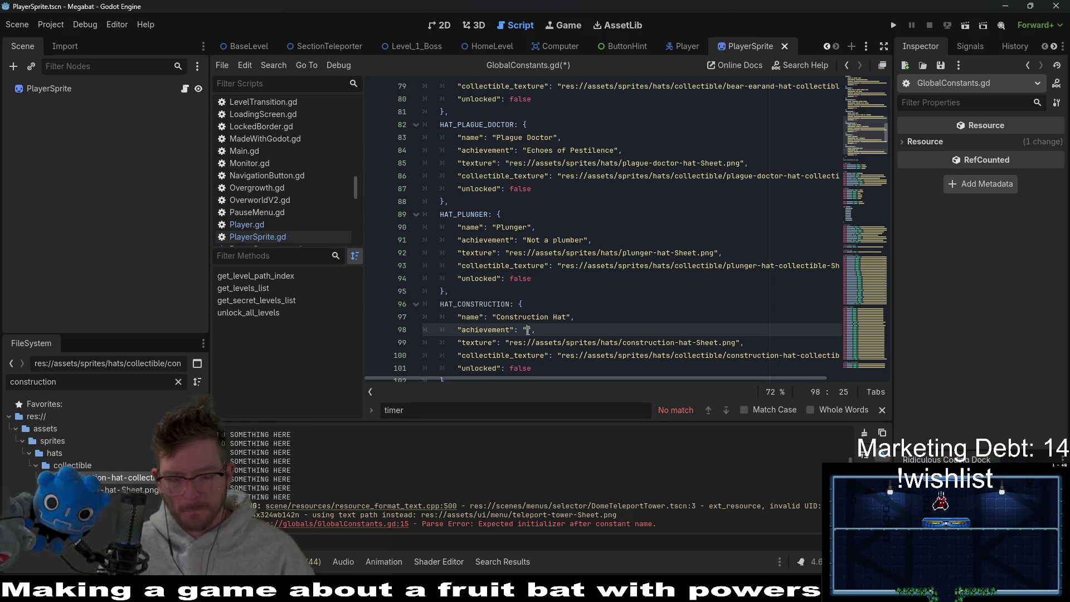
pyautogui.write('Work in prog')
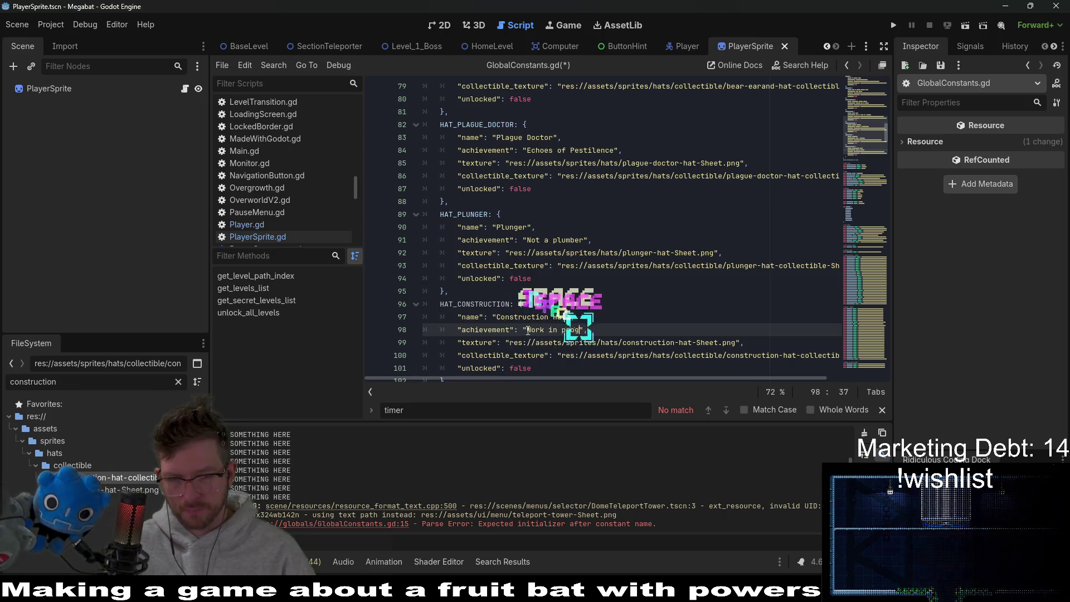
pyautogui.write('ress')
pyautogui.click(643, 303)
pyautogui.hotkey('ctrl', 's')
# Change the construction hat's achievement to 'Hard worker', save, and switch to the Obsidian ideas note.
pyautogui.scroll(-3, 647, 301)
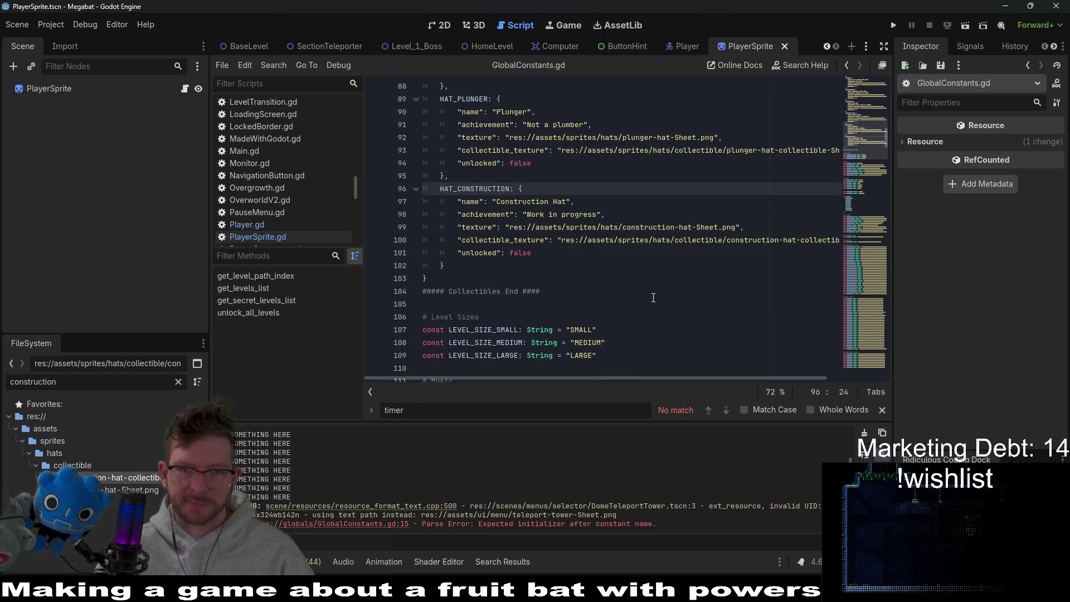
pyautogui.click(613, 201)
pyautogui.click(622, 215)
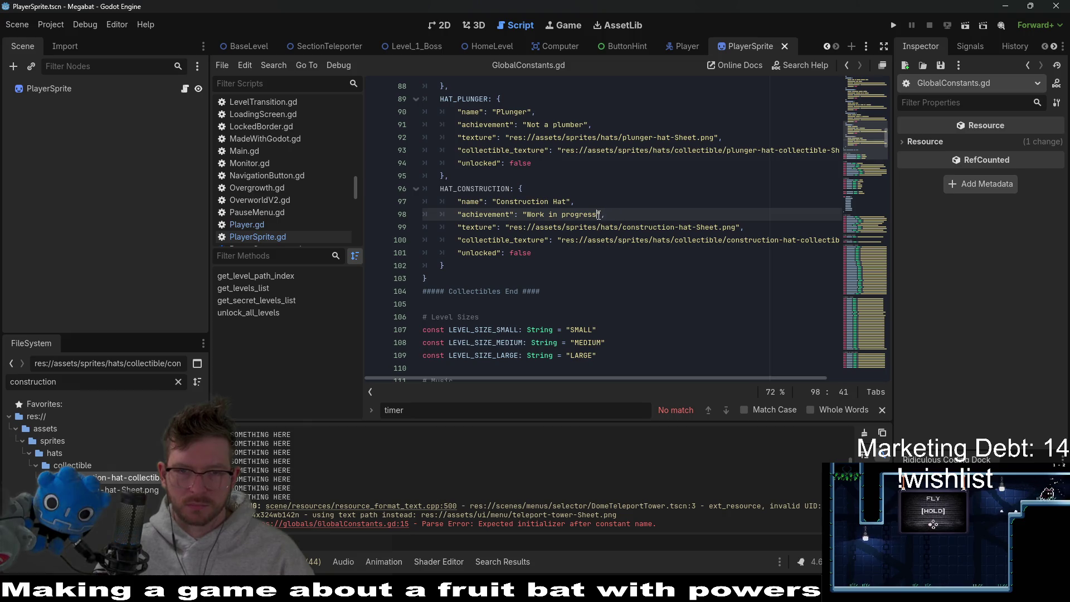
pyautogui.moveTo(597, 214); pyautogui.dragTo(527, 215)
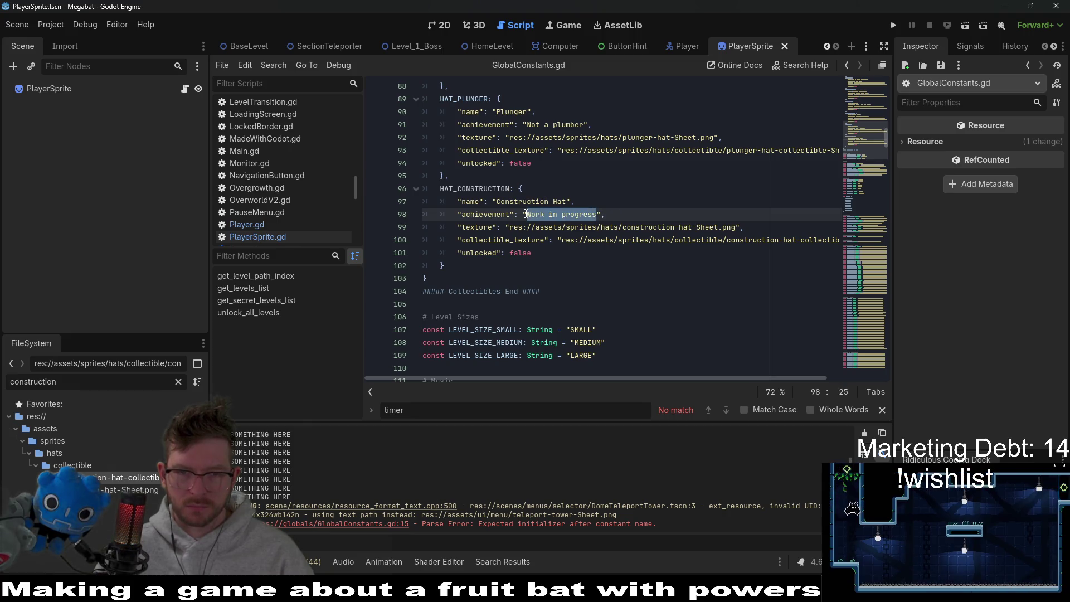
pyautogui.write('Hard worki')
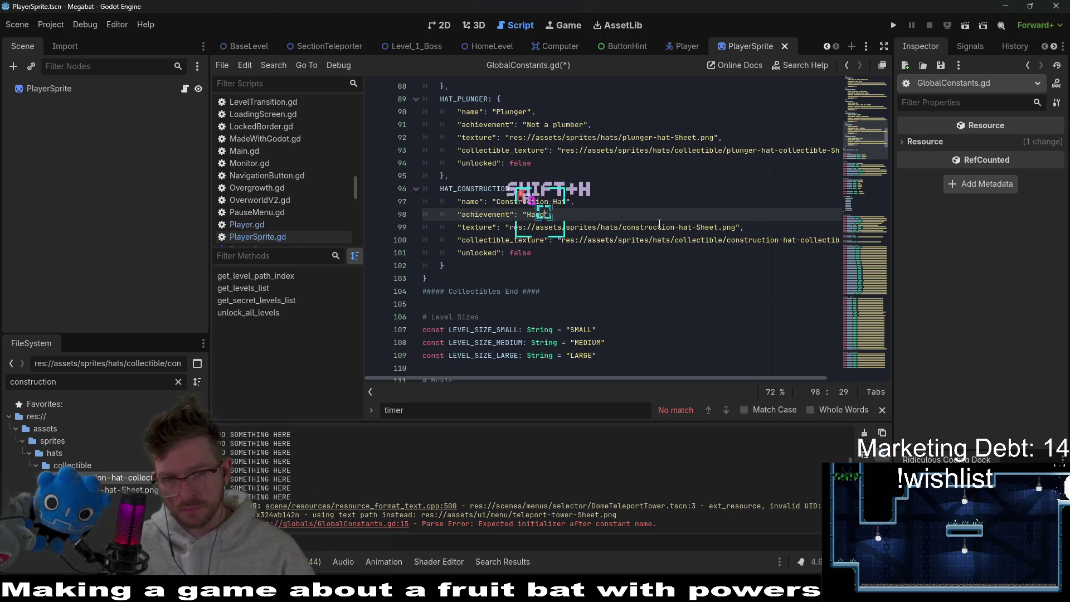
pyautogui.press('BackSpace')
pyautogui.write('er')
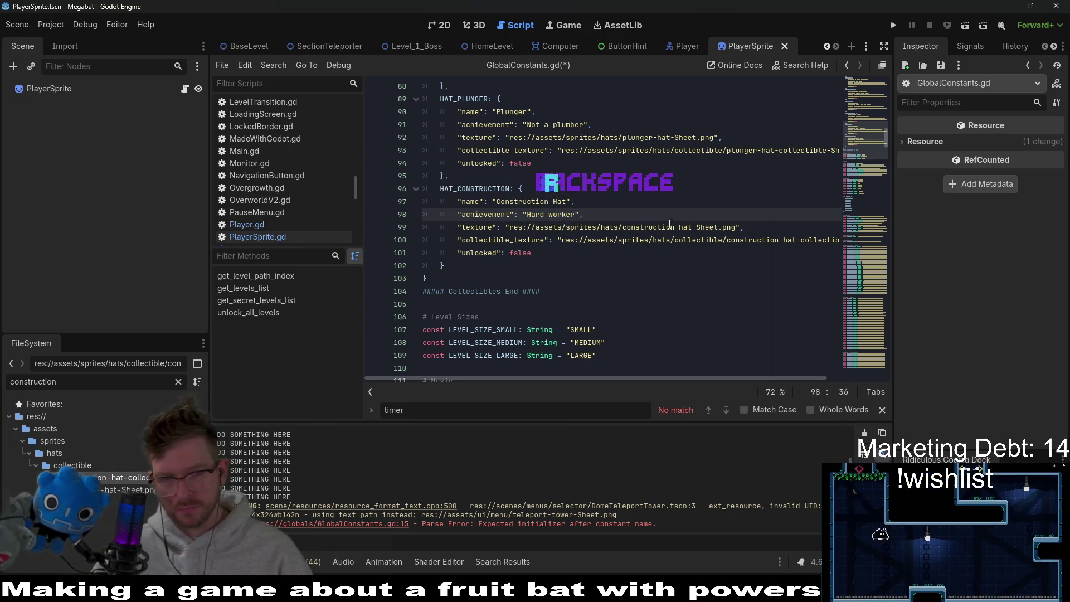
pyautogui.click(658, 227)
pyautogui.hotkey('ctrl', 's')
pyautogui.press('Up')
pyautogui.press('Up')
pyautogui.press('Up')
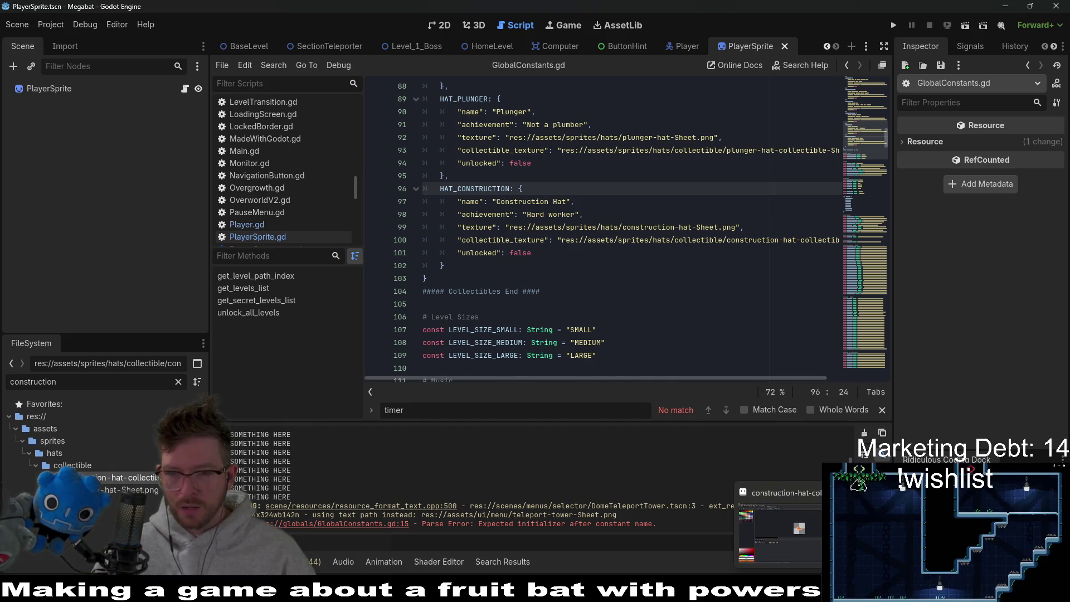
pyautogui.hotkey('alt', 'Tab')
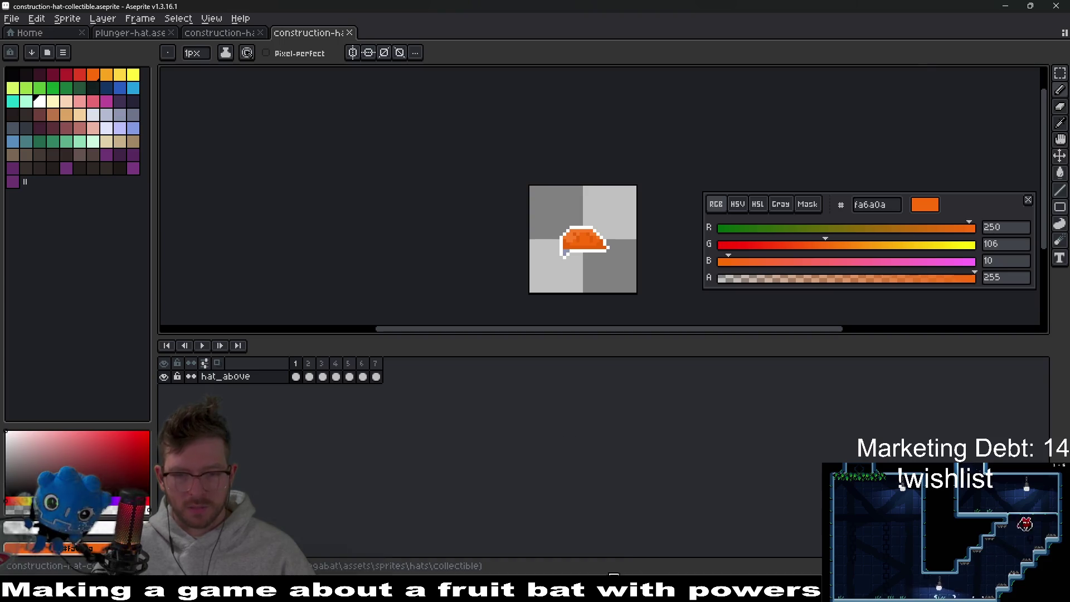
pyautogui.hotkey('alt', 'Tab')
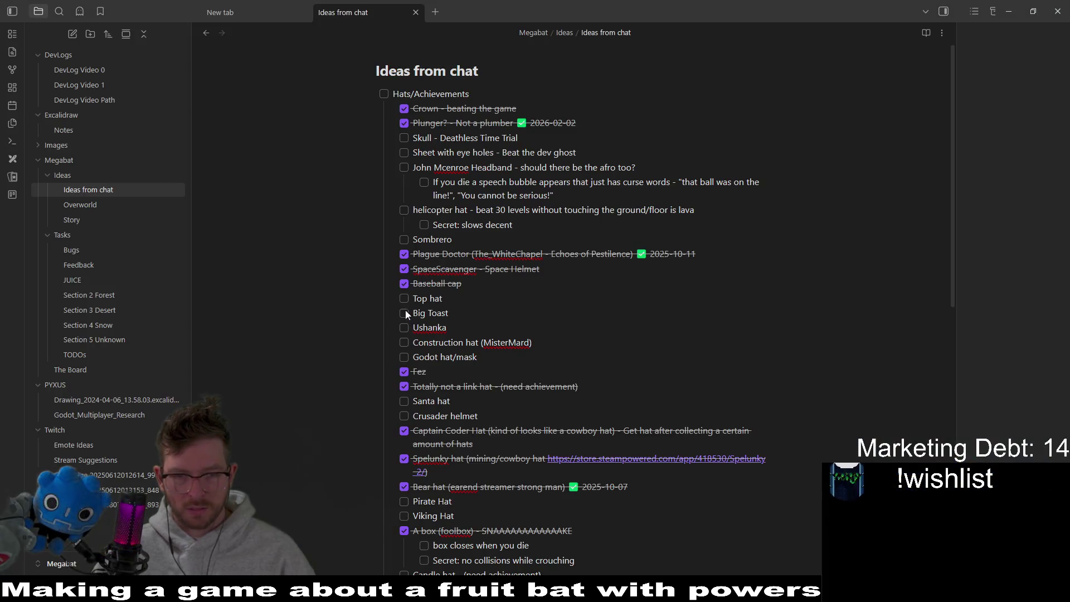
# Check off 'Construction hat' in the Ideas from chat list and return to GlobalConstants.gd in Godot.
pyautogui.click(404, 343)
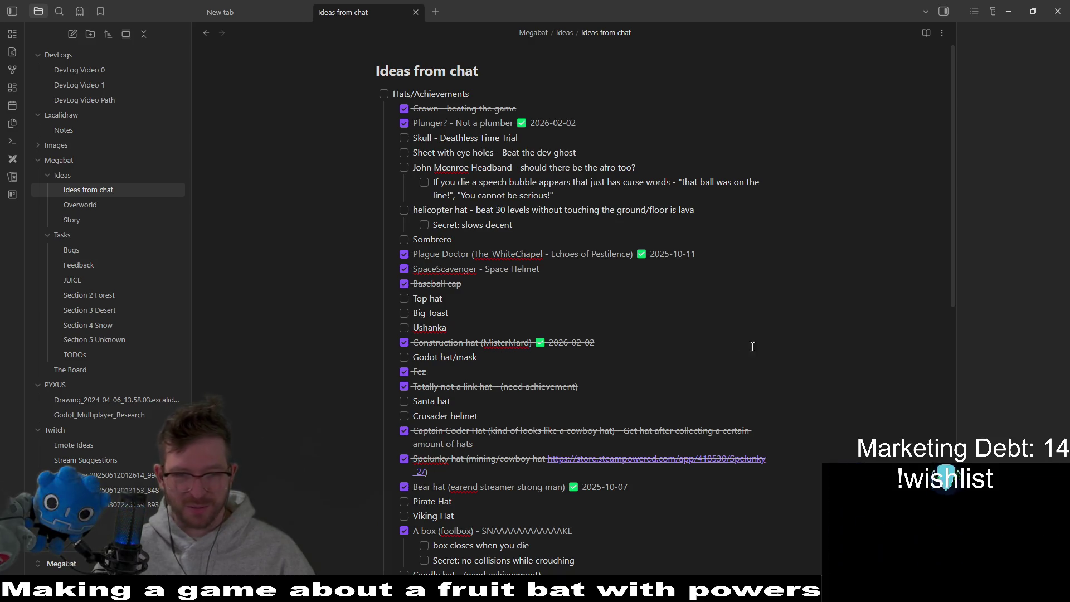
pyautogui.scroll(-10, 666, 411)
pyautogui.scroll(10, 667, 410)
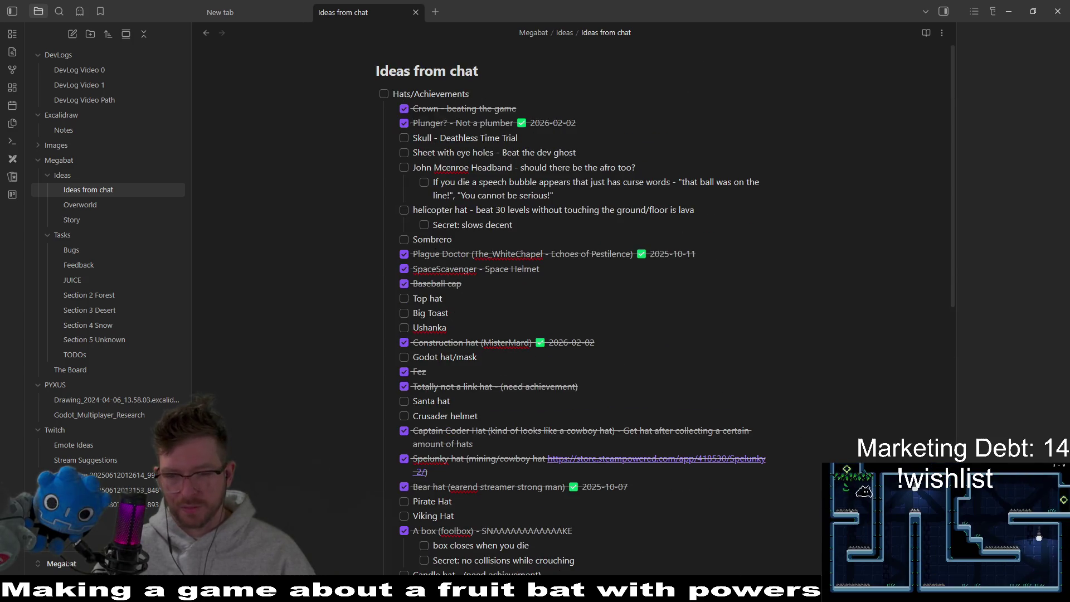
pyautogui.hotkey('alt', 'Tab')
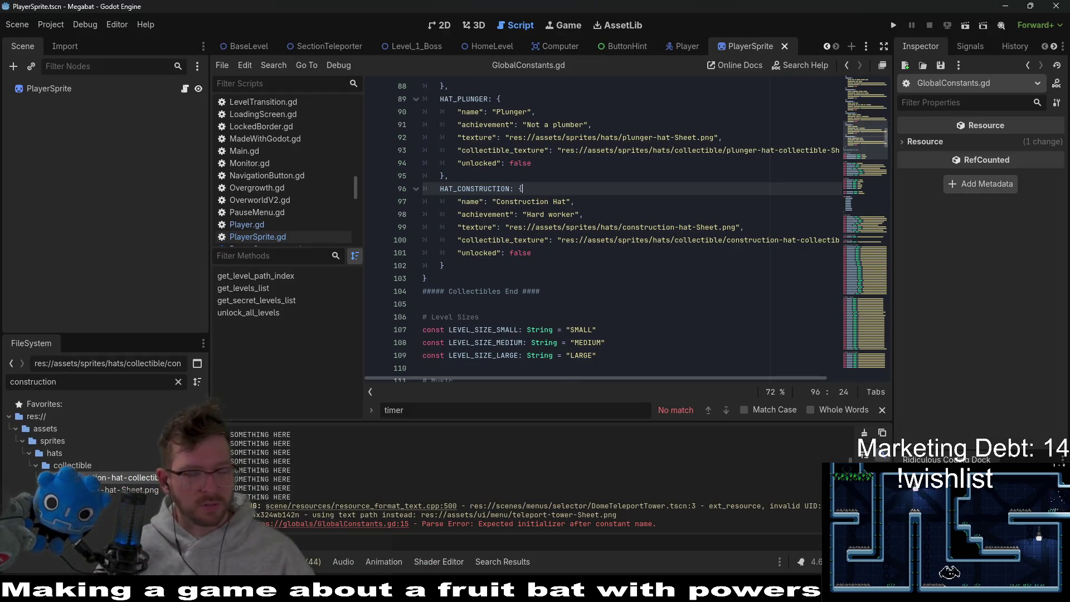
pyautogui.click(657, 319)
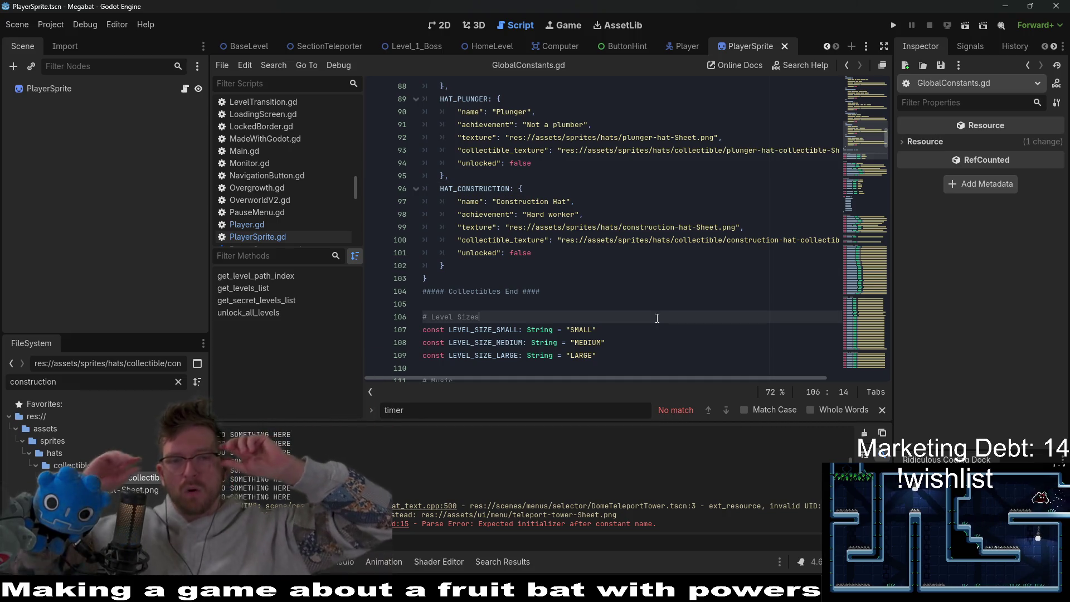